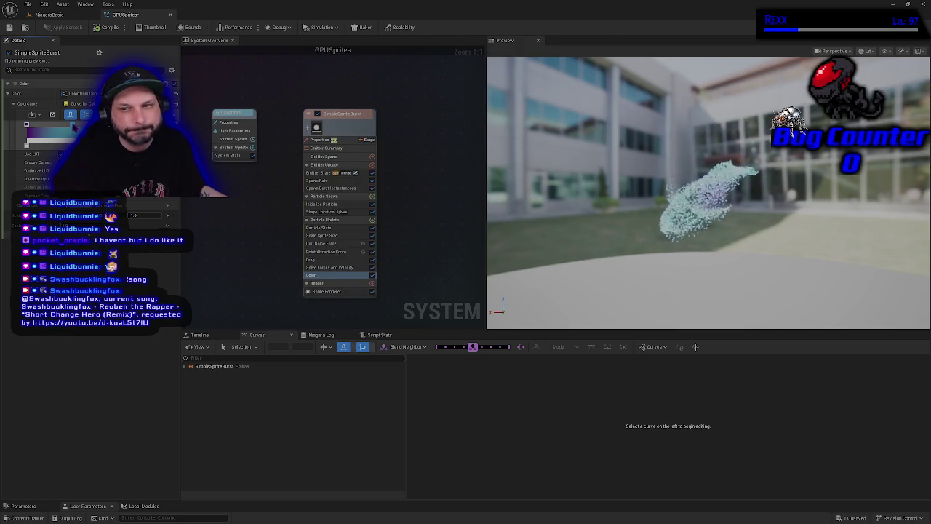
Recolor the Color curve's gradient stops to purple and slide one stop further right.
double_click(73, 126)
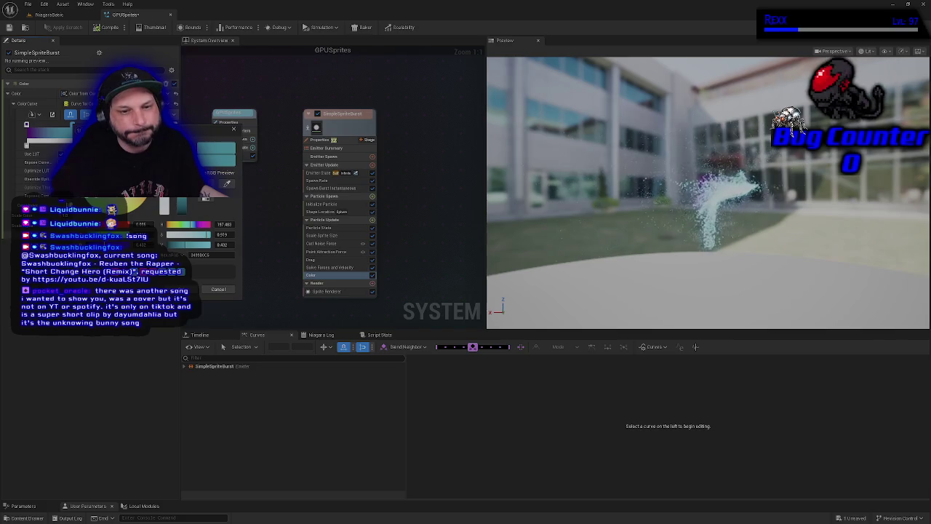
click(213, 291)
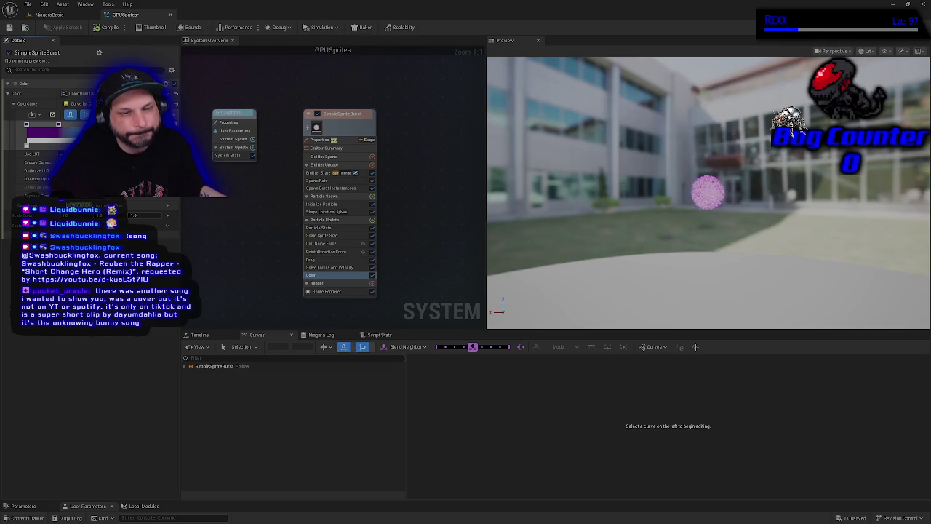
double_click(26, 144)
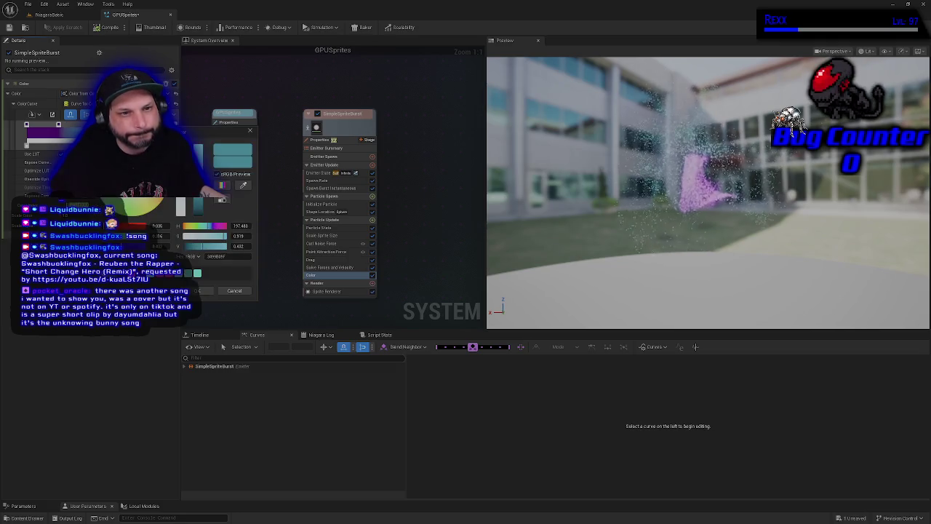
click(222, 199)
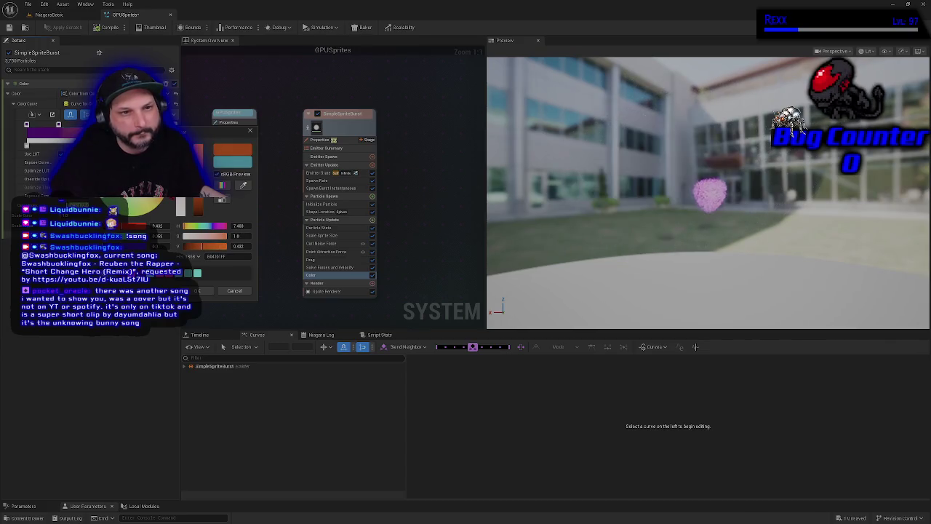
key(Return)
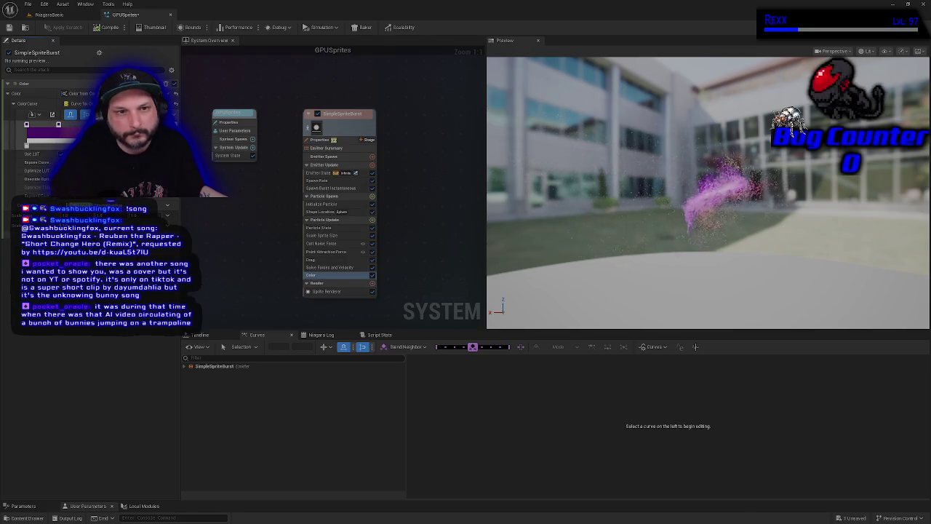
mouse_move(58, 124)
mouse_down()
mouse_move(72, 124)
mouse_move(44, 125)
mouse_up()
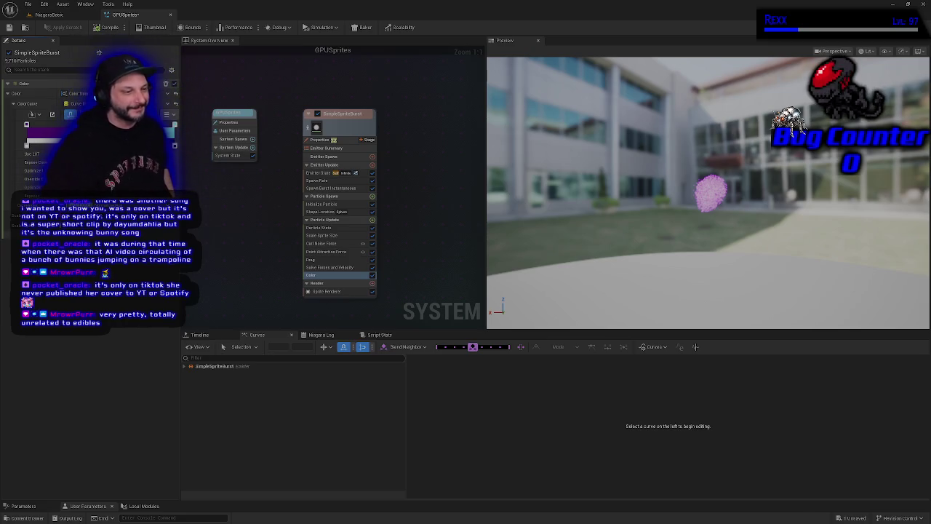
Switch from the Unreal Niagara editor to the NiagaraVFX solution in JetBrains Rider.
key(alt+Tab)
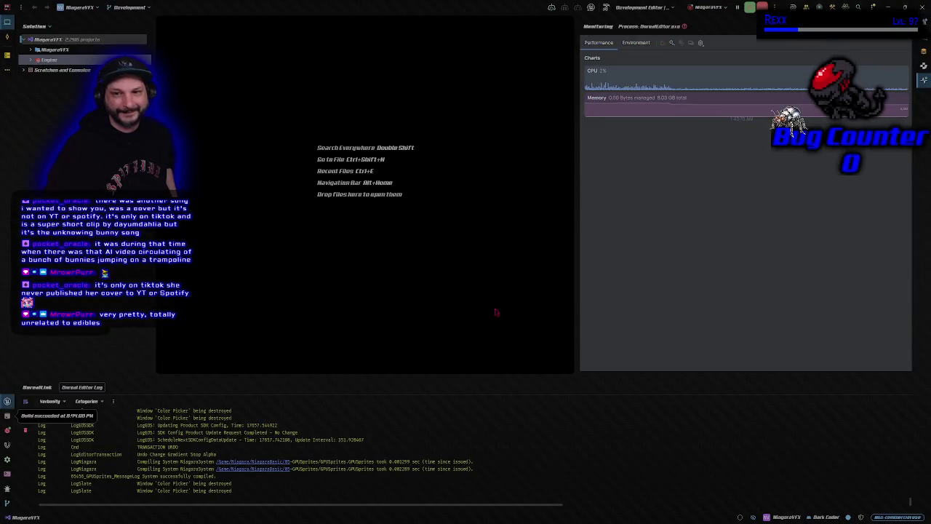
Open NiagaraVFX.Target.cs from the NiagaraVFX project in Rider, then return to Unreal.
click(31, 49)
click(58, 80)
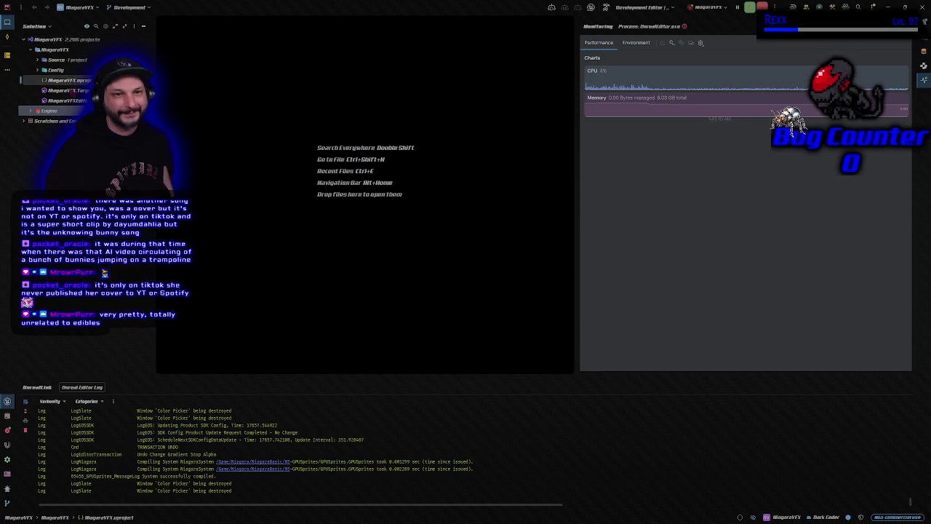
click(66, 91)
key(Return)
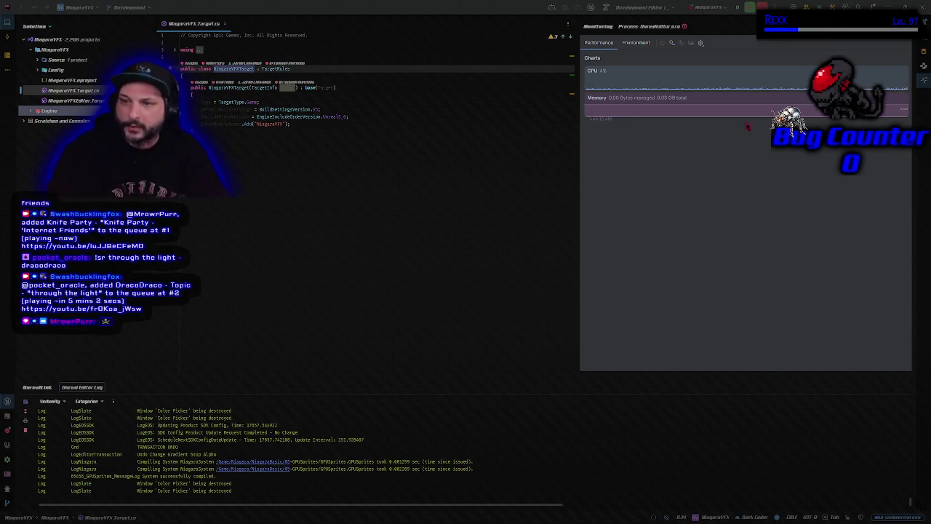
key(alt+Tab)
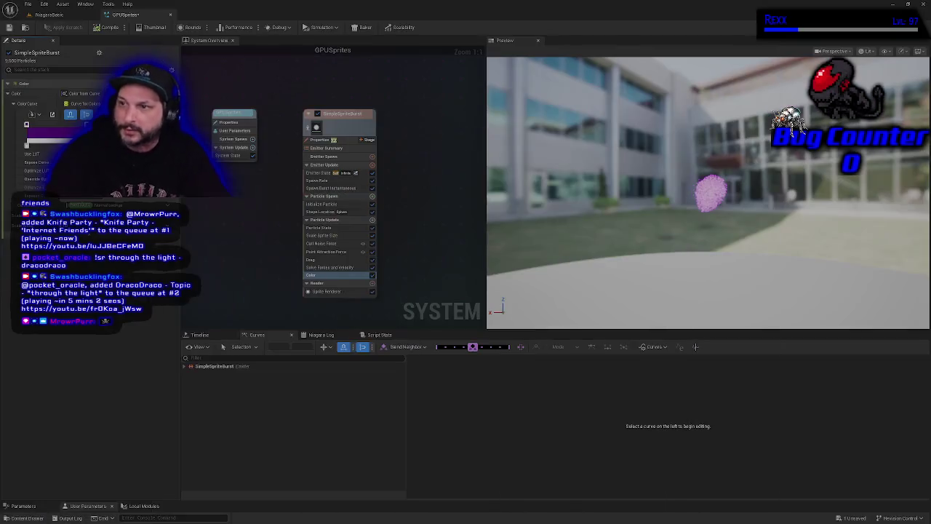
Compile GPUSprites, then delete the old particle system from the NiagaraBasic level's display.
click(109, 26)
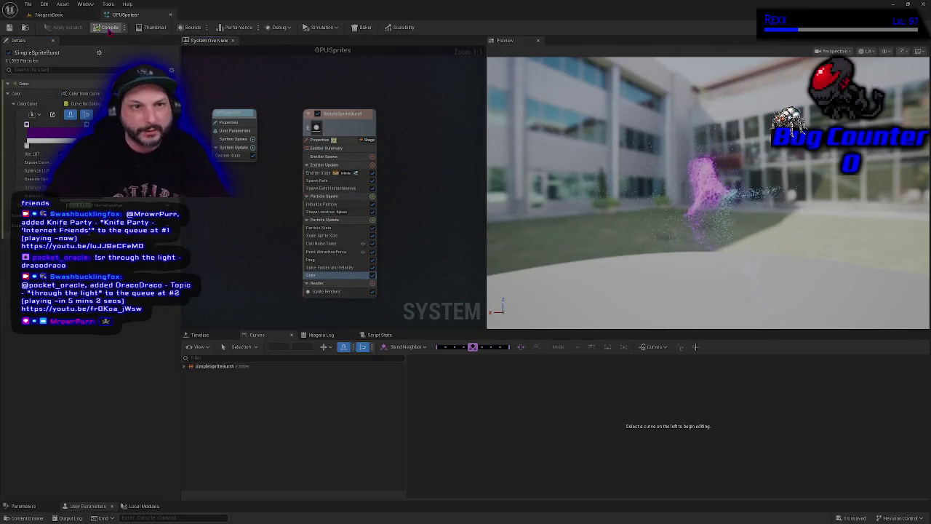
click(49, 15)
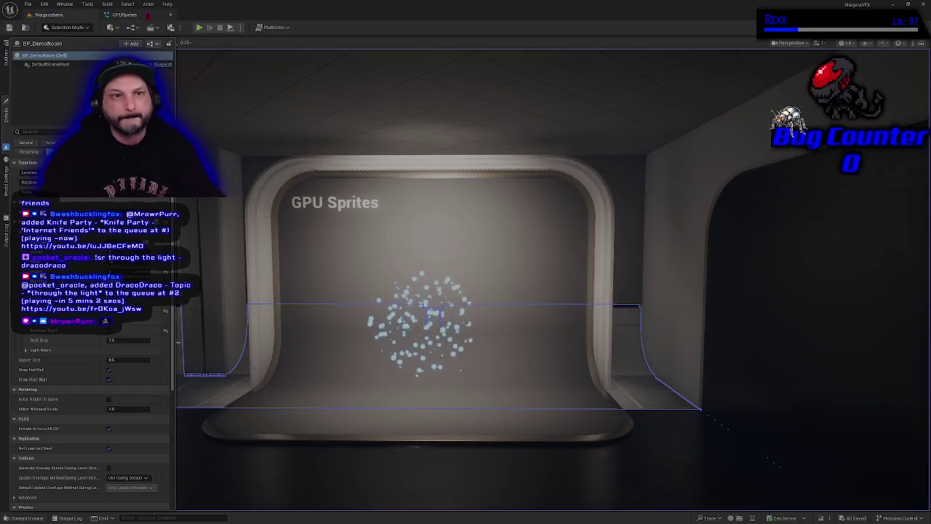
key(f)
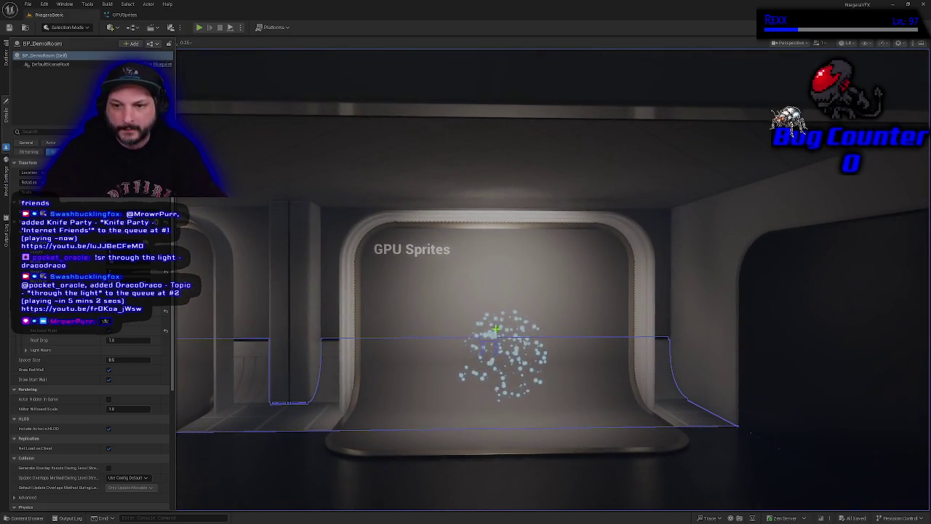
key(Delete)
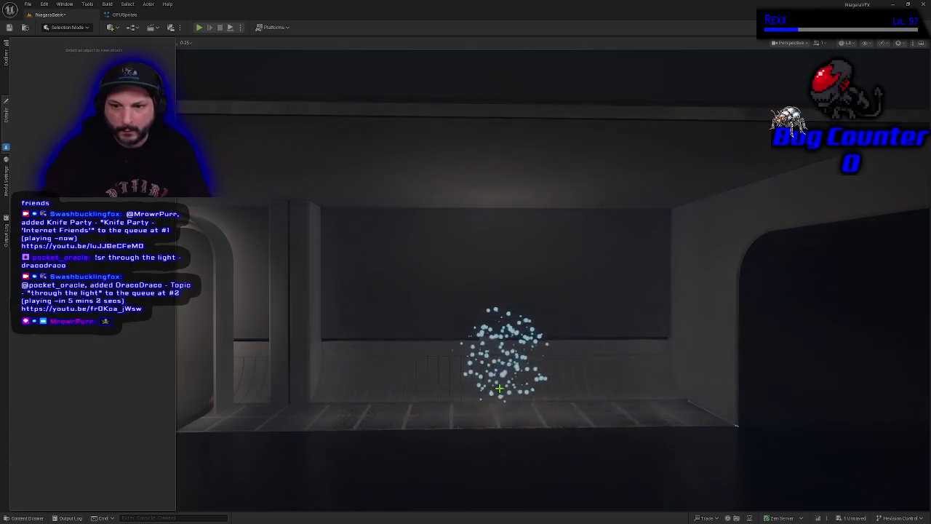
key(ctrl+z)
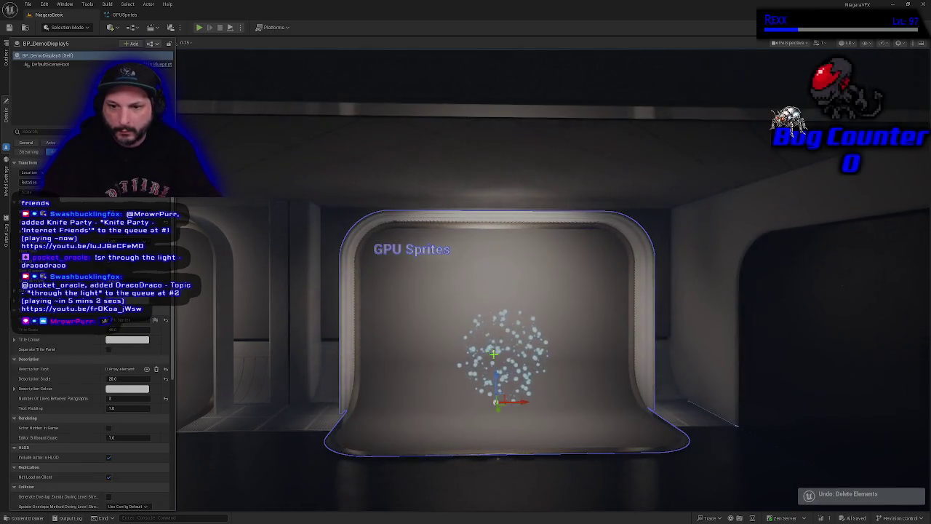
key(Delete)
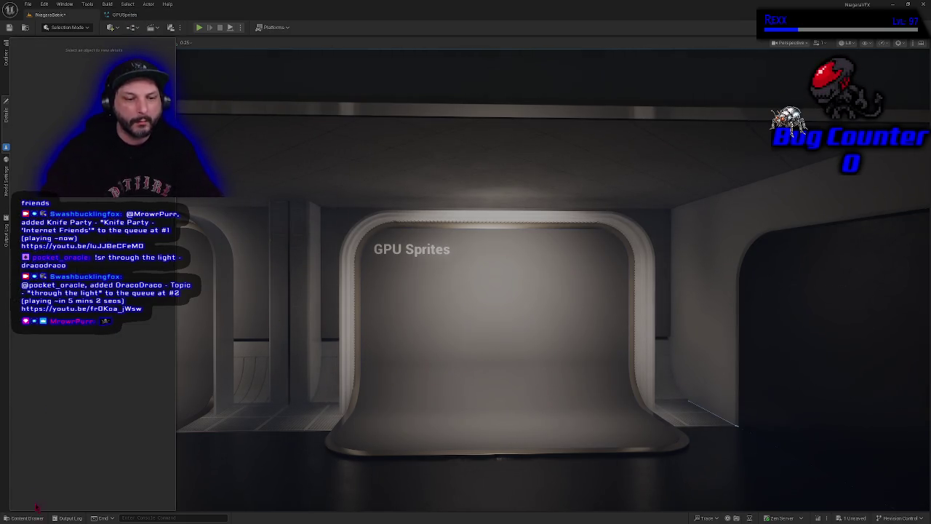
Place GPUSprites from the Content Drawer at the GPU Sprites display, raised above the floor.
key(ctrl+space)
mouse_move(110, 389)
mouse_down()
mouse_move(110, 359)
mouse_move(505, 329)
mouse_up()
drag(509, 420, 510, 361)
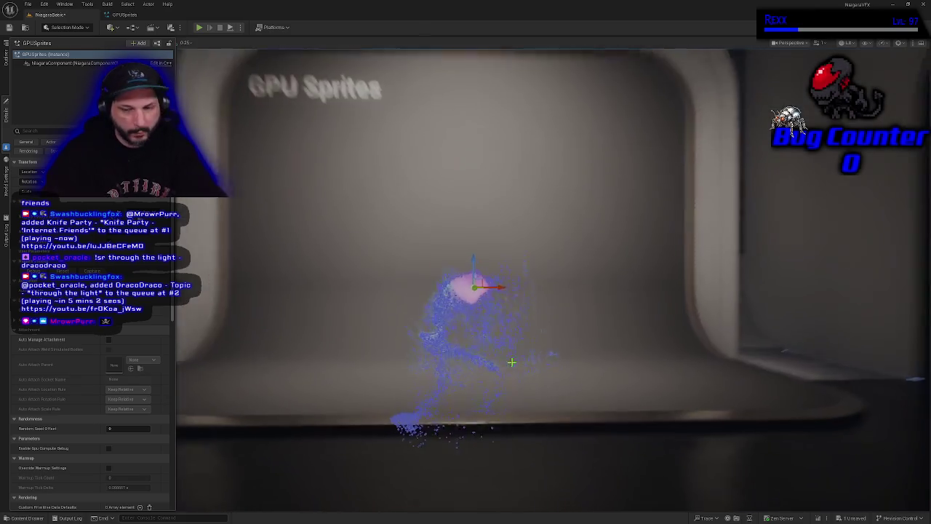
key(f)
drag(510, 291, 589, 293)
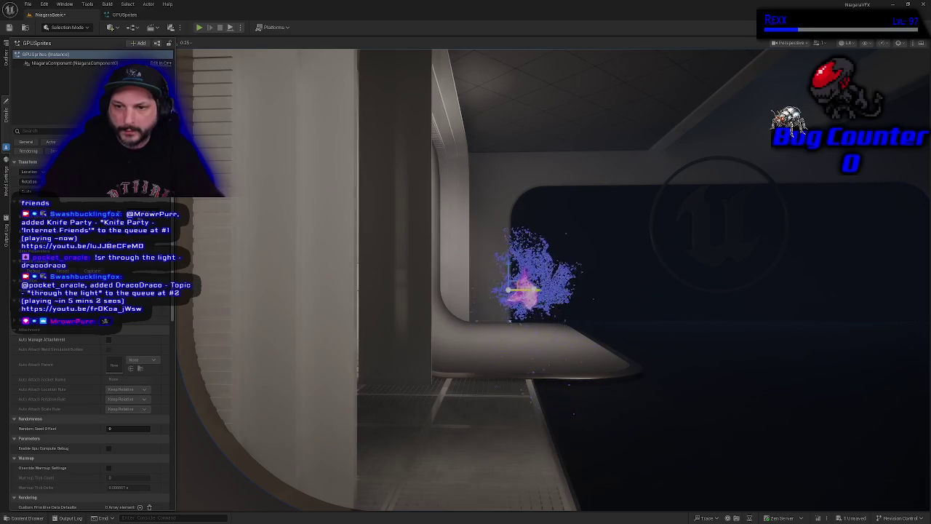
drag(544, 354, 641, 358)
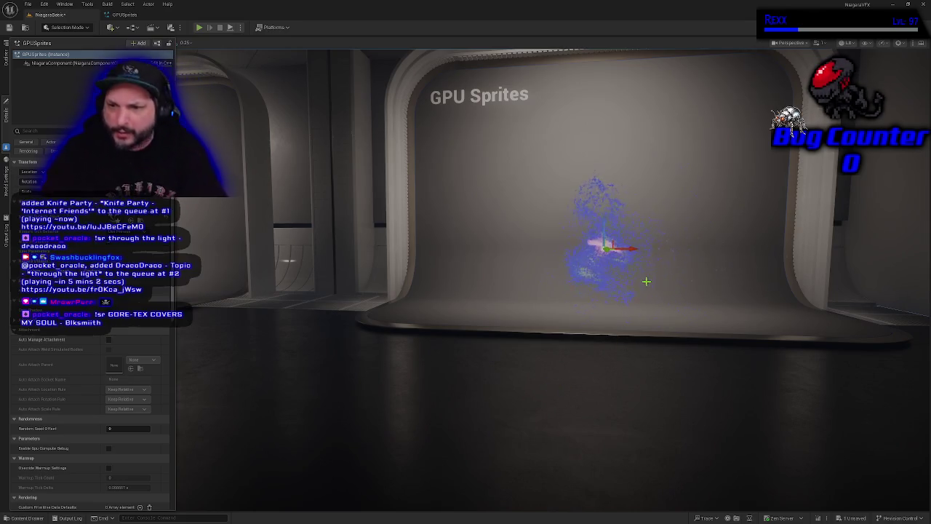
mouse_move(542, 371)
mouse_down()
mouse_move(626, 328)
mouse_move(619, 320)
mouse_move(553, 338)
mouse_up()
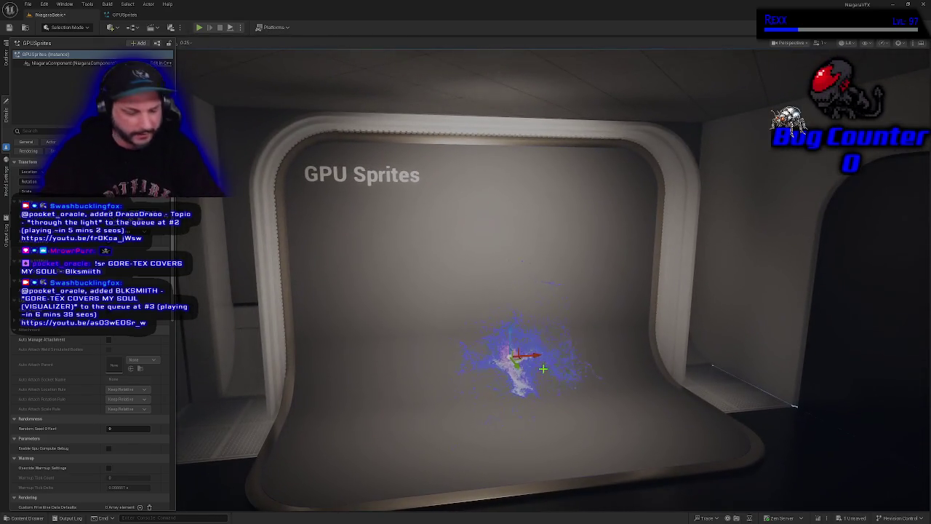
click(362, 283)
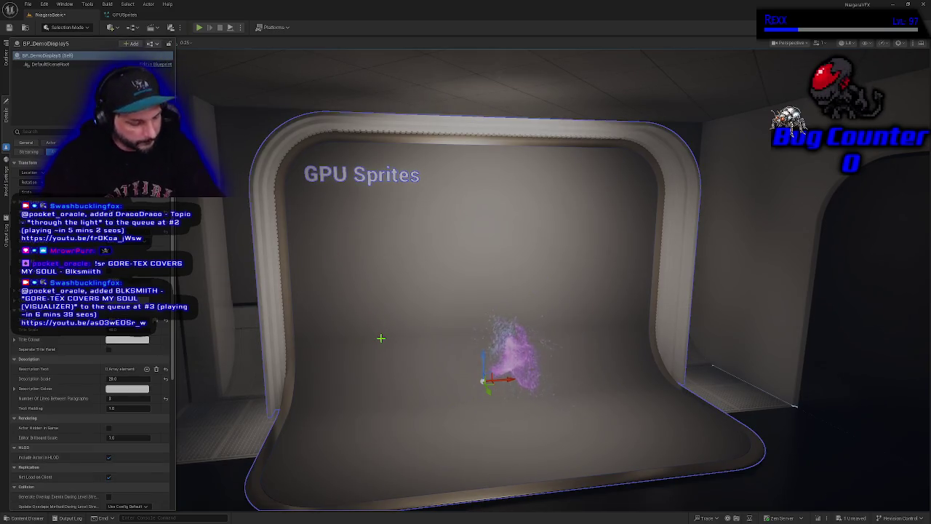
click(230, 354)
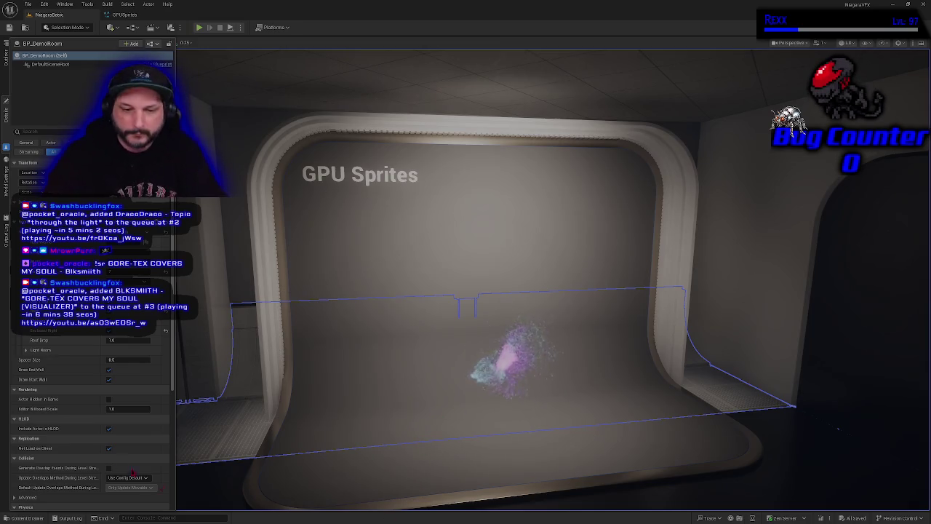
mouse_move(425, 335)
mouse_down()
mouse_move(428, 324)
mouse_move(451, 320)
mouse_move(425, 315)
mouse_move(426, 298)
mouse_move(487, 298)
mouse_move(458, 295)
mouse_move(429, 346)
mouse_up()
click(465, 127)
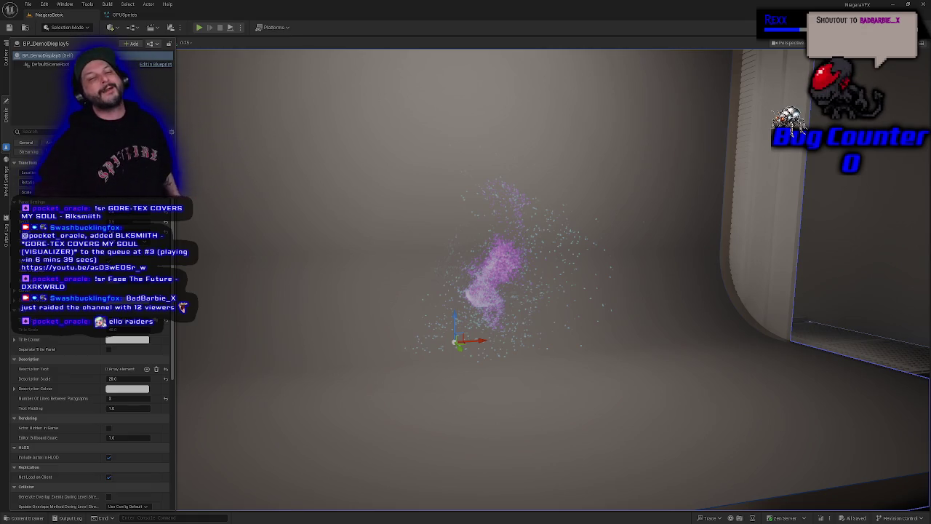
drag(326, 379, 376, 388)
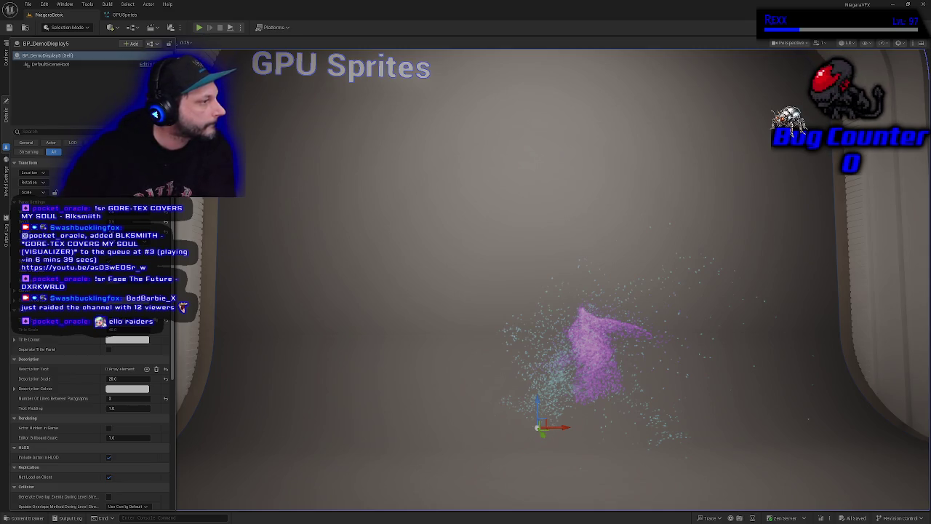
mouse_move(377, 357)
mouse_down()
mouse_move(437, 328)
mouse_move(403, 334)
mouse_up()
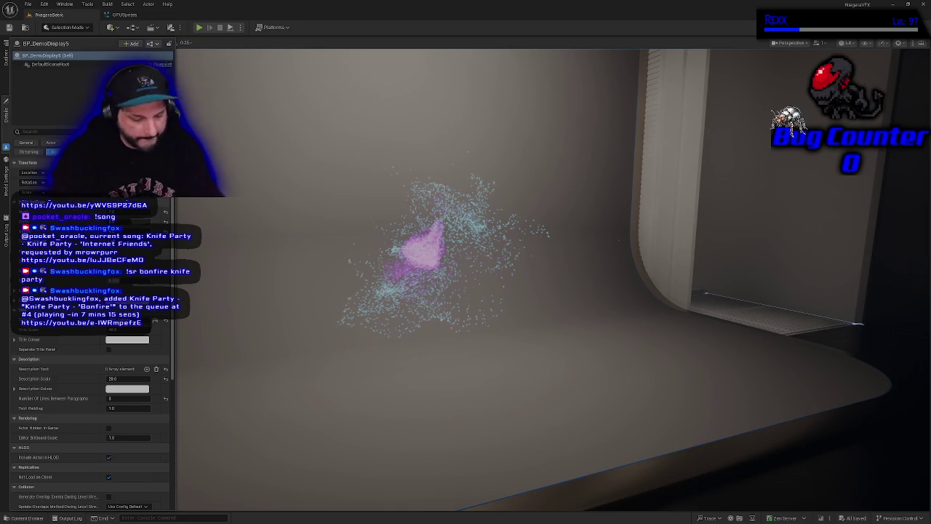
drag(447, 354, 447, 366)
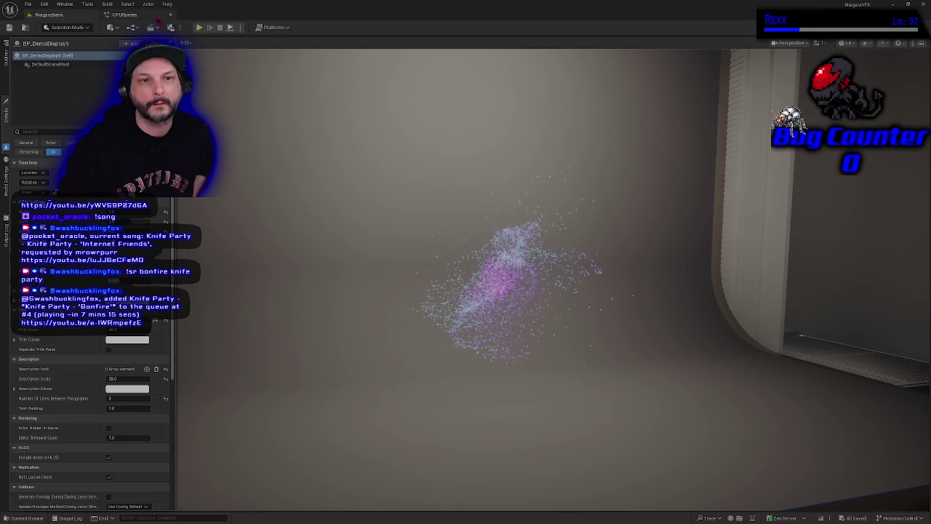
click(142, 18)
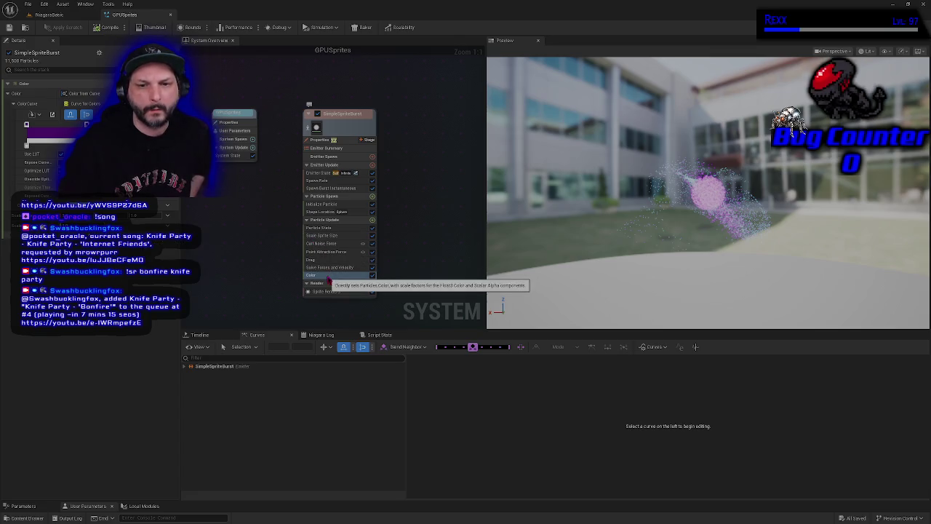
Select the emitter's Color module and bring up the colour picker for the curve's left key.
click(327, 276)
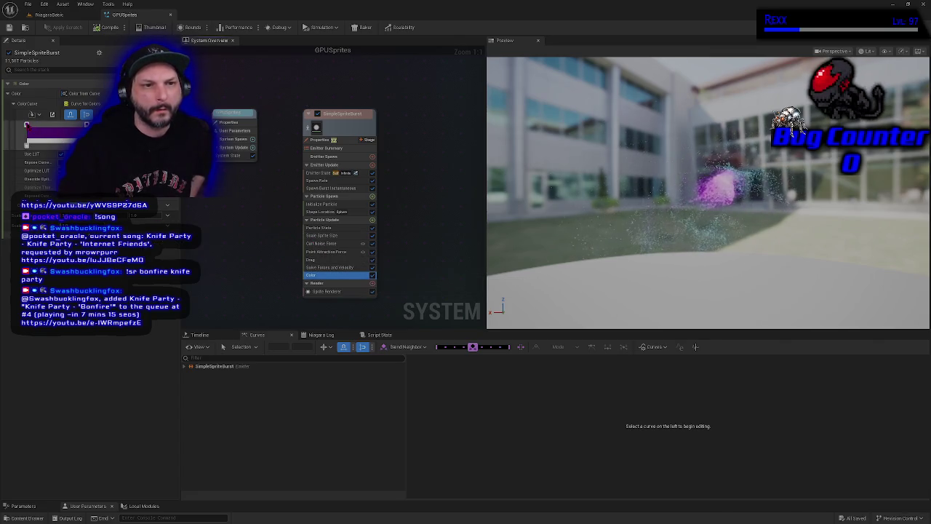
double_click(27, 125)
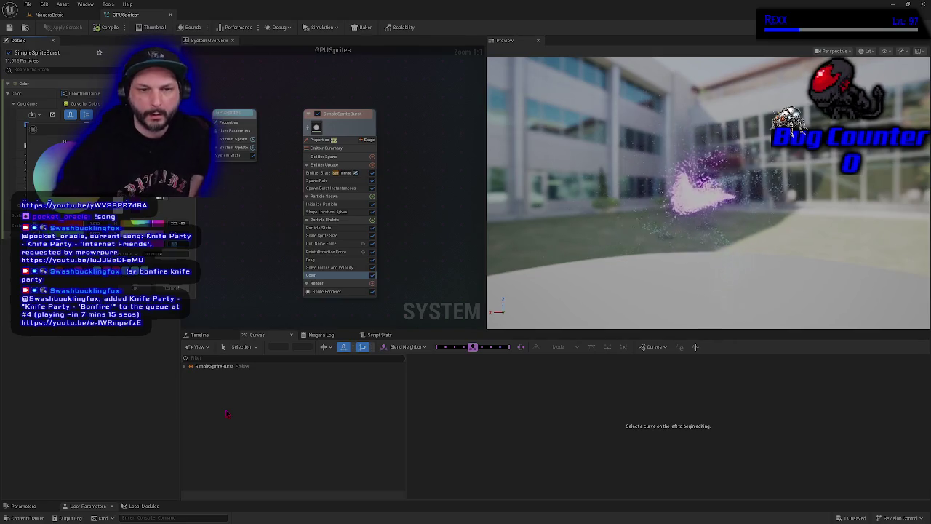
click(162, 404)
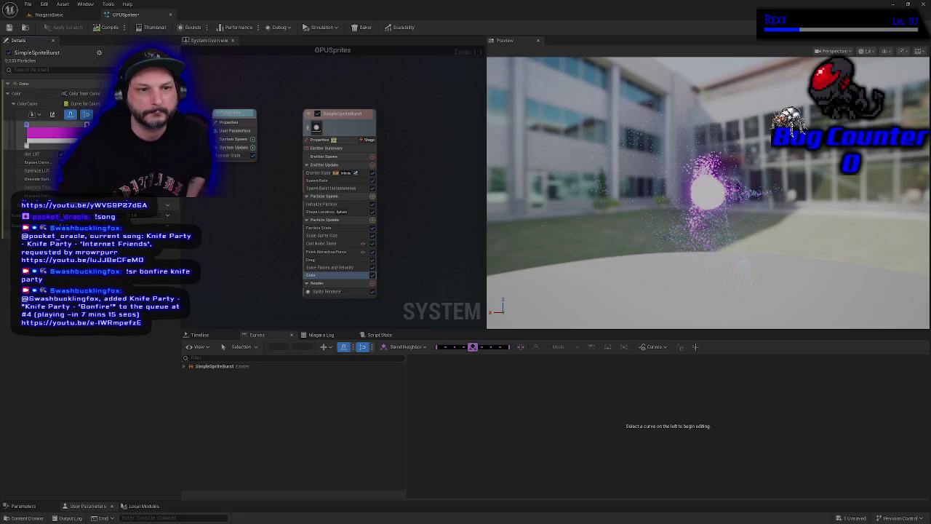
double_click(26, 125)
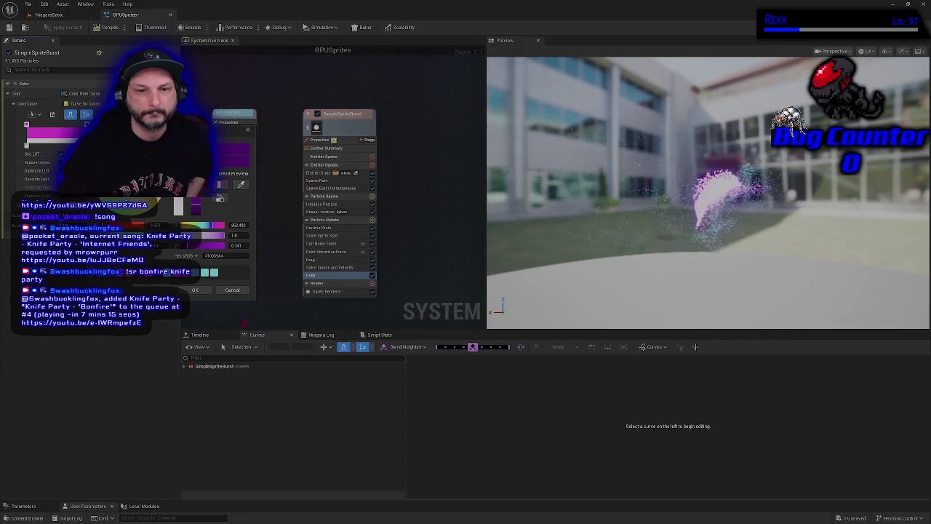
Raise the left pink key's value (V) to 10 and apply it.
double_click(236, 245)
text(10)
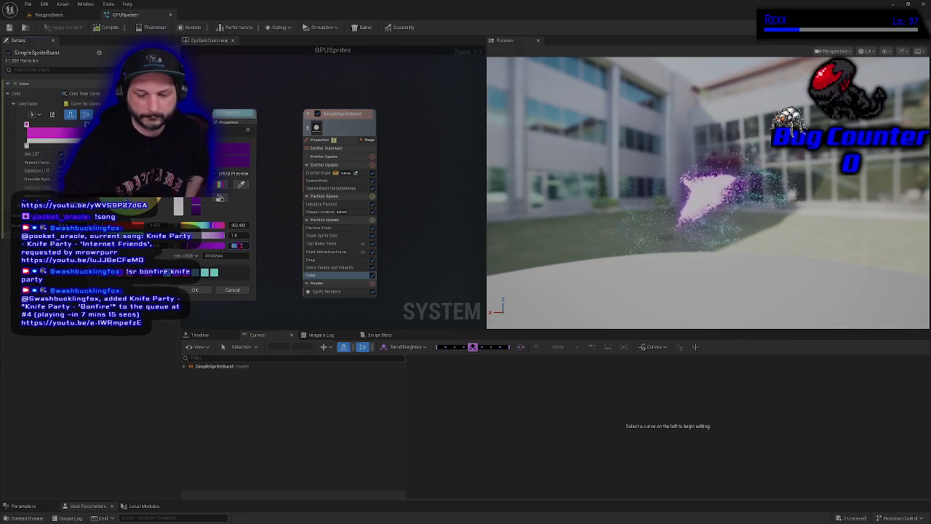
key(Return)
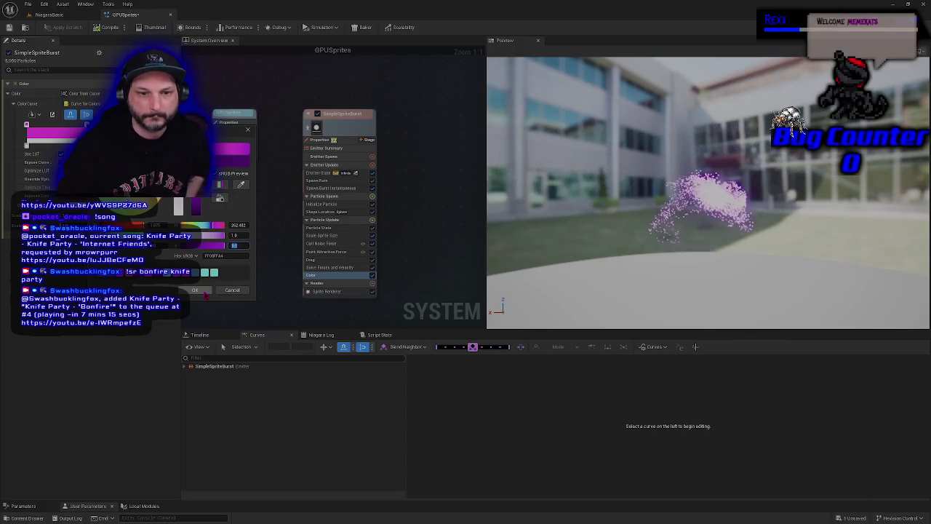
click(194, 290)
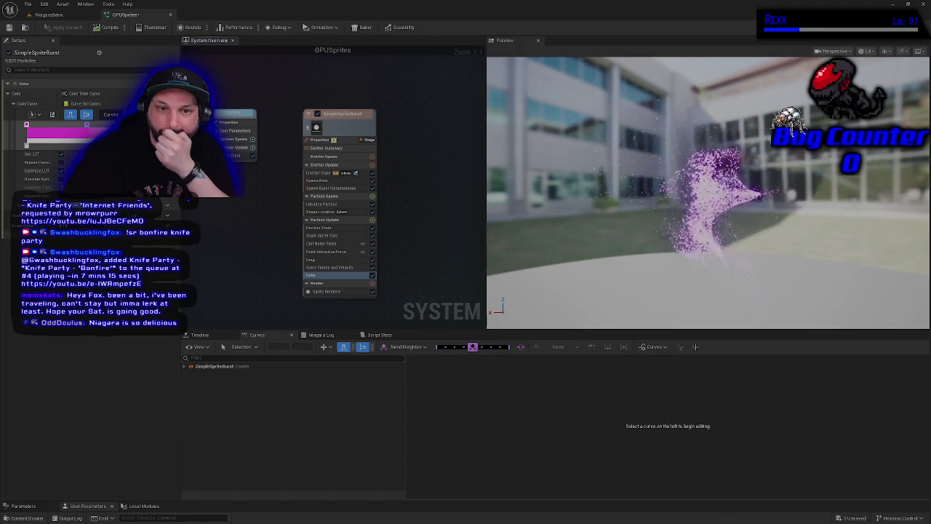
Set the teal colour-curve key's value (V) to 5 and apply it.
double_click(86, 124)
click(325, 245)
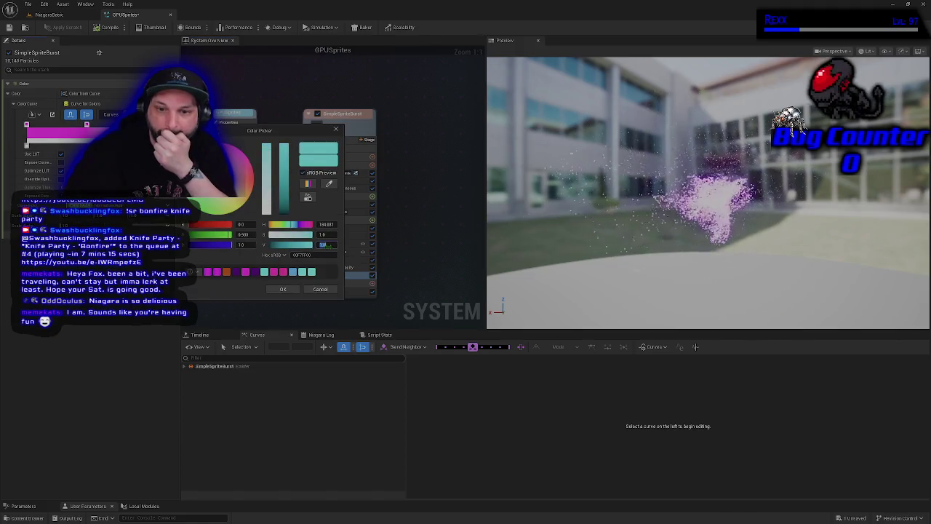
text(5)
key(Return)
click(277, 291)
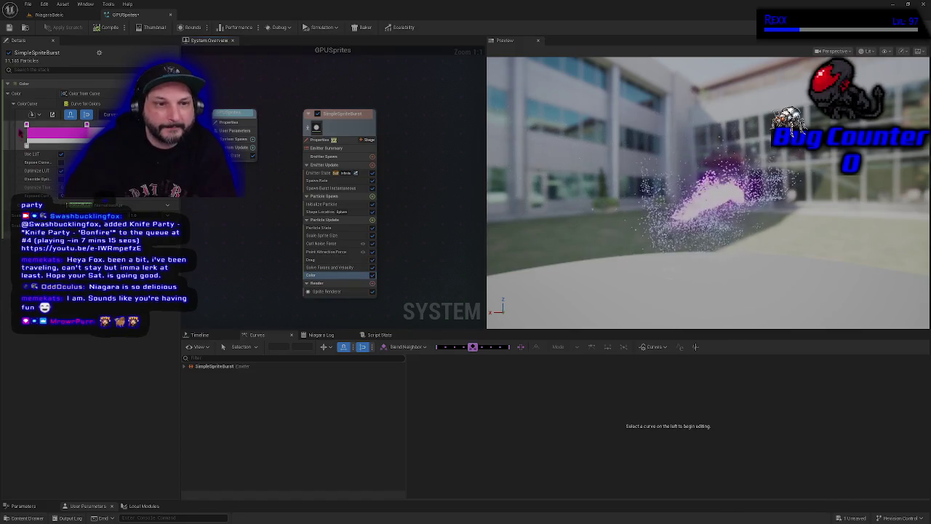
double_click(28, 125)
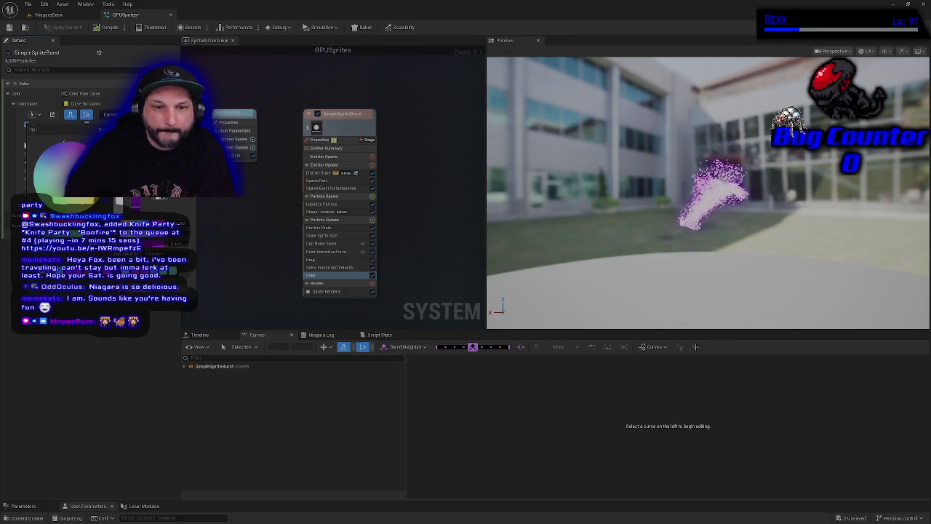
Shift a colour-curve stop right and set the teal key's value to 5.
key(Escape)
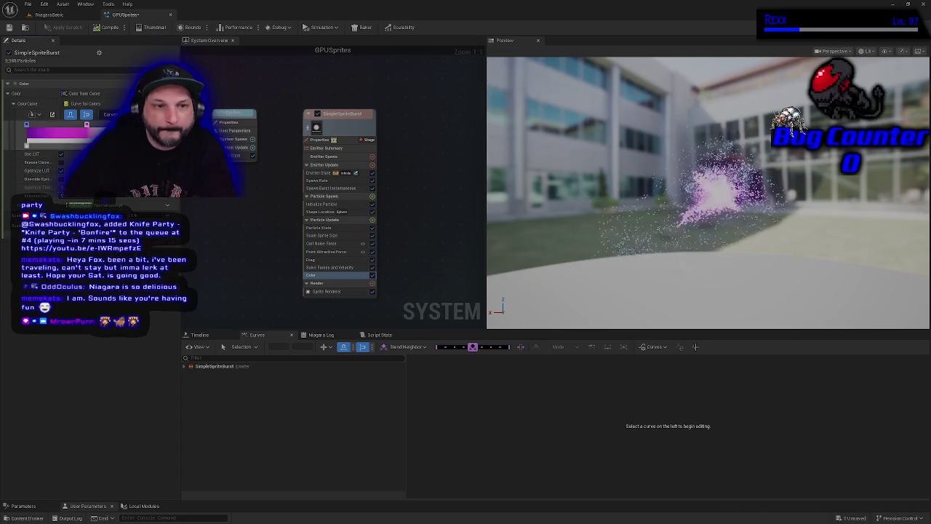
drag(87, 125, 97, 125)
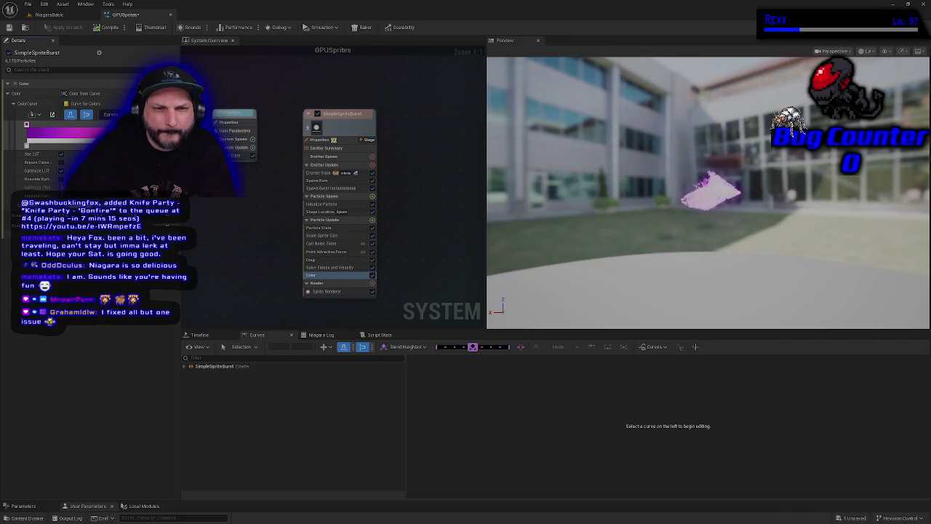
double_click(26, 125)
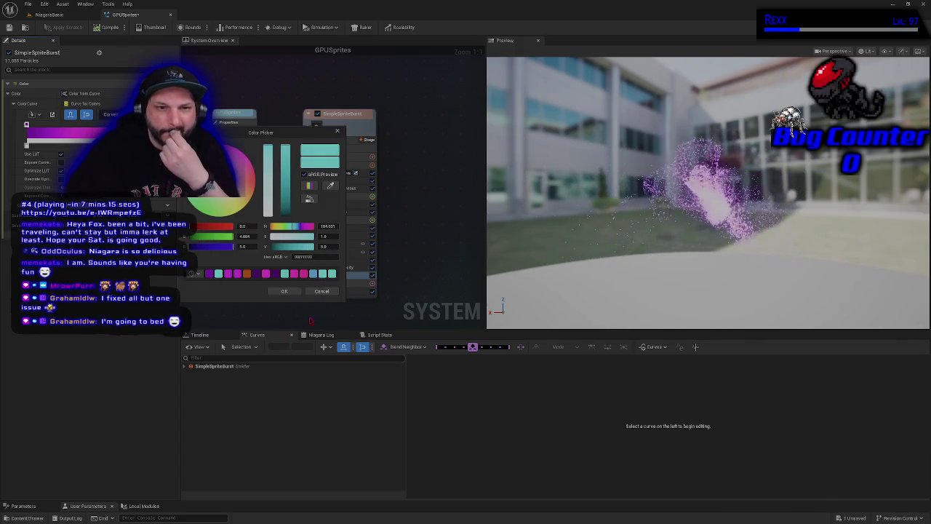
click(324, 247)
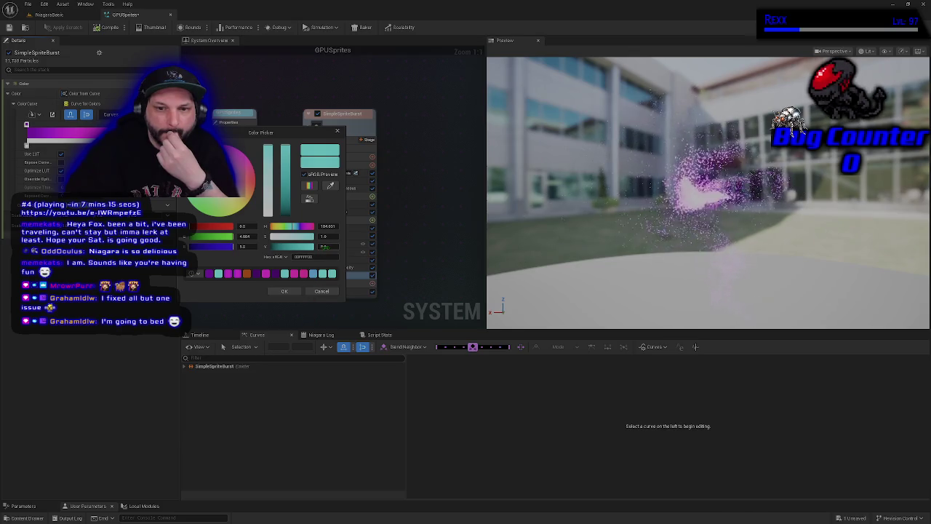
text(0.1)
key(Return)
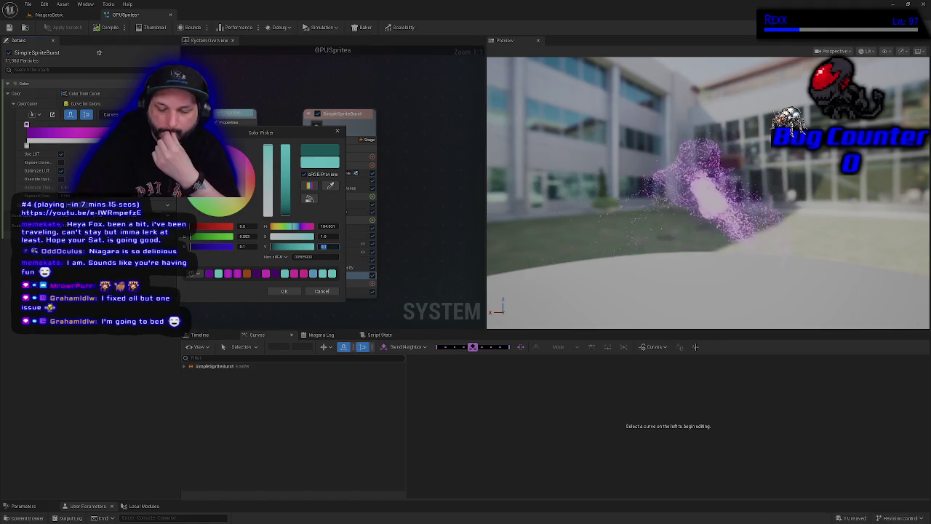
text(1)
key(Return)
text(5)
key(Return)
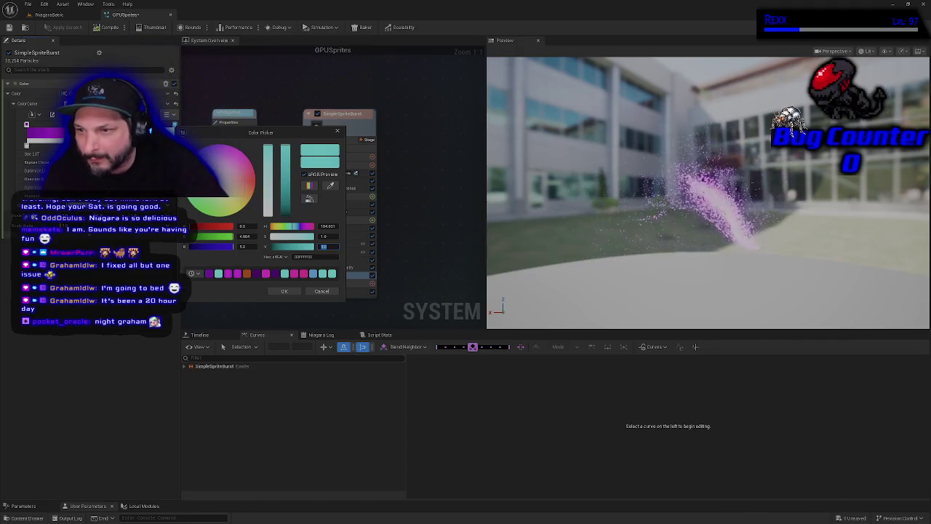
click(284, 291)
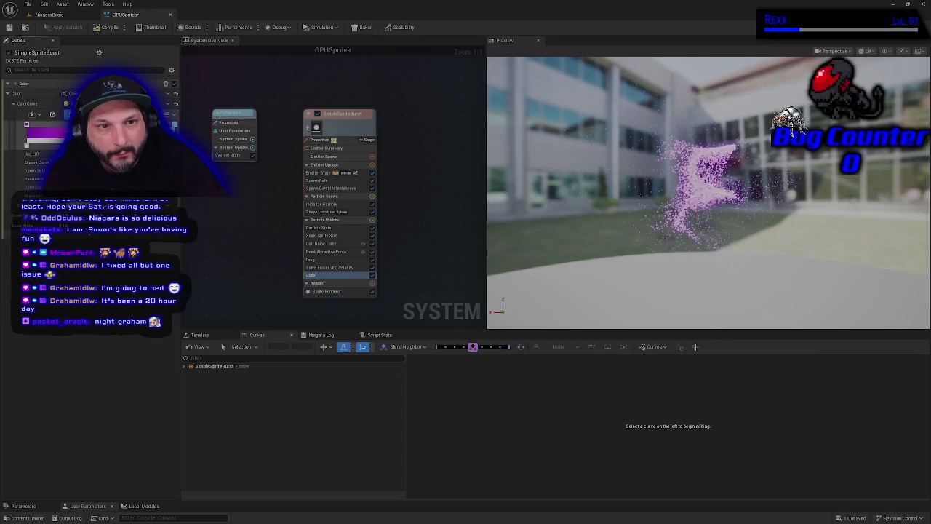
Set the purple key's value (V) to 3 and apply it.
click(46, 135)
click(279, 244)
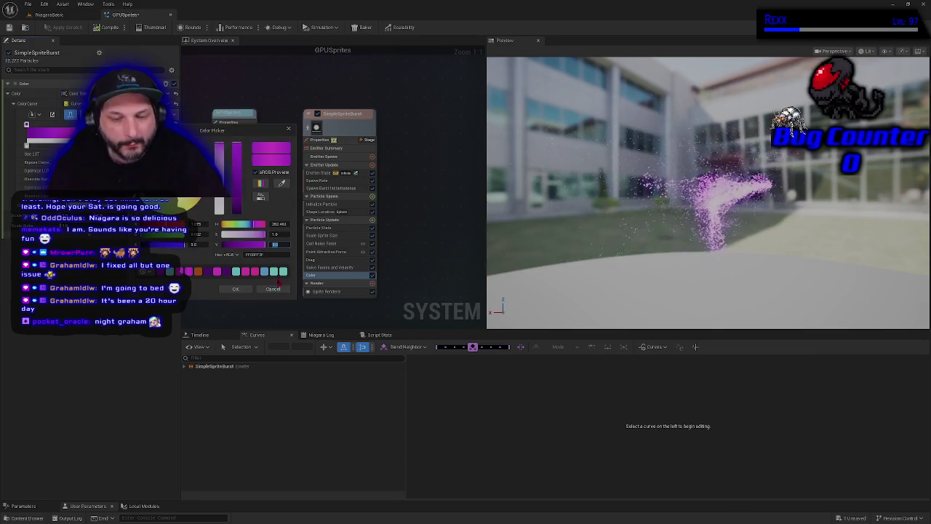
text(3)
key(Return)
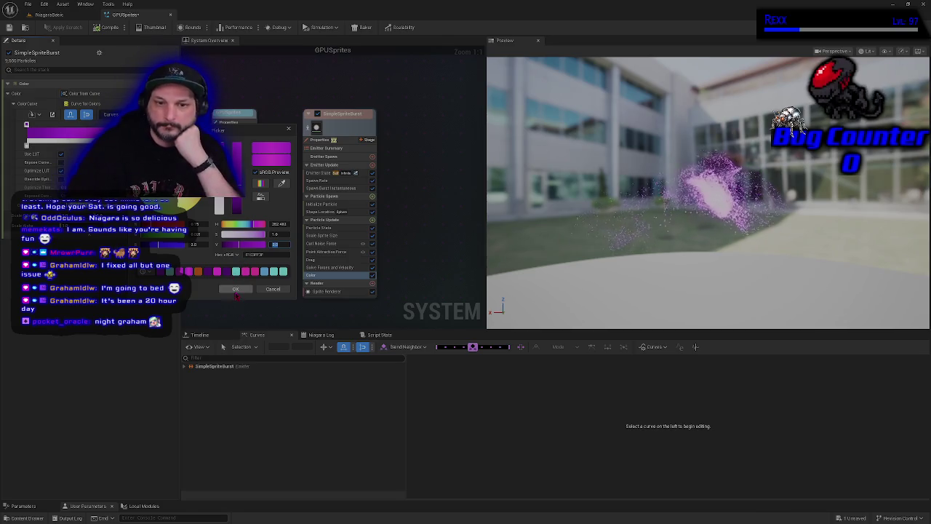
click(235, 289)
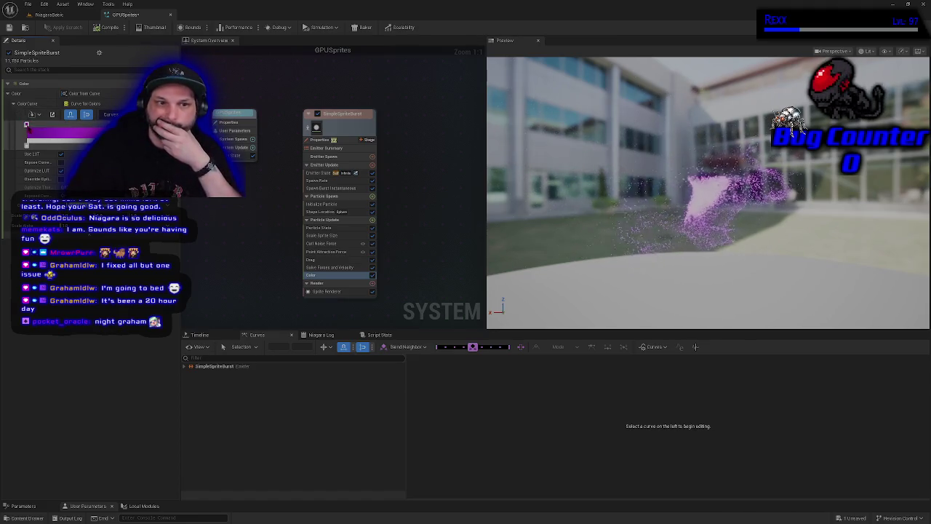
double_click(29, 130)
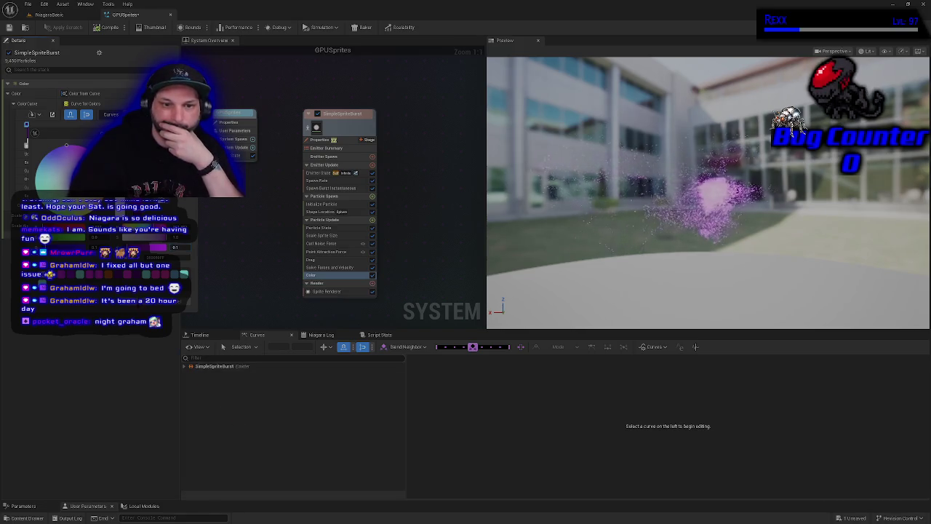
Change the teal curve key to a darker blue by shifting its hue and lowering its value.
key(Return)
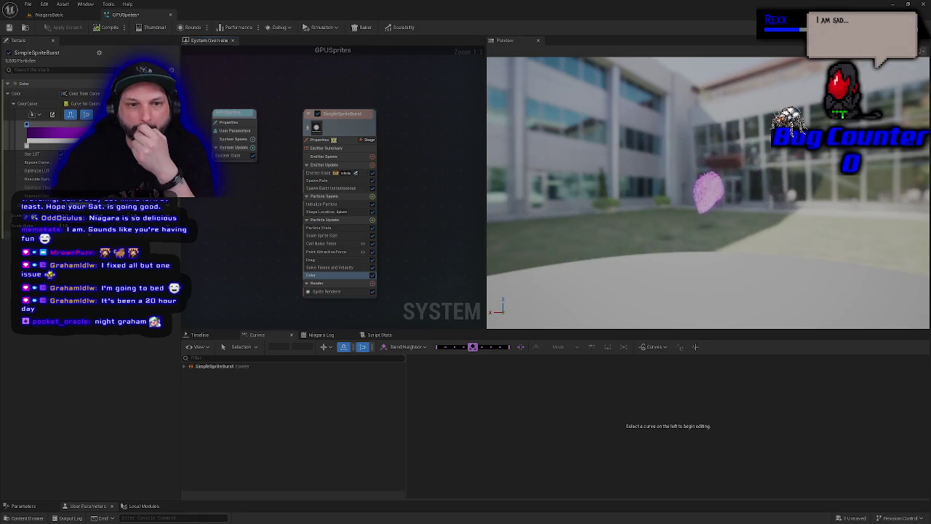
double_click(26, 124)
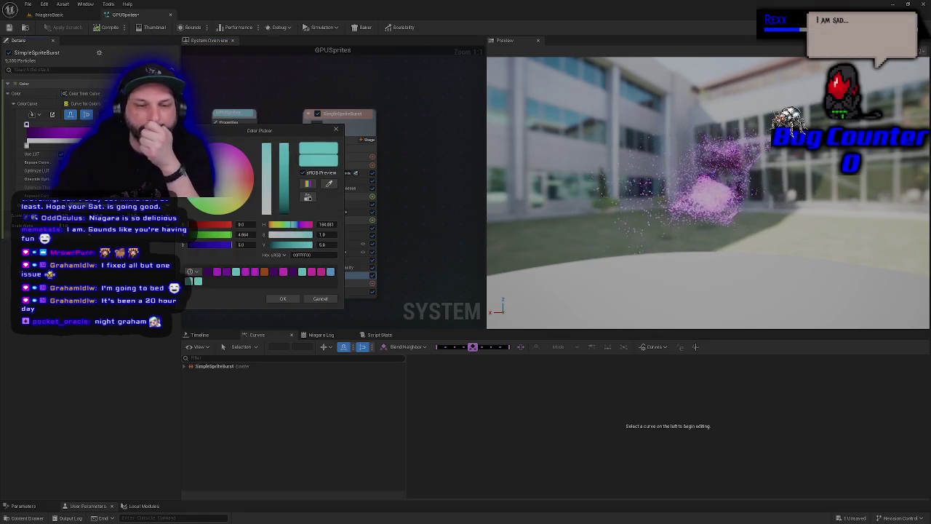
drag(216, 187, 218, 191)
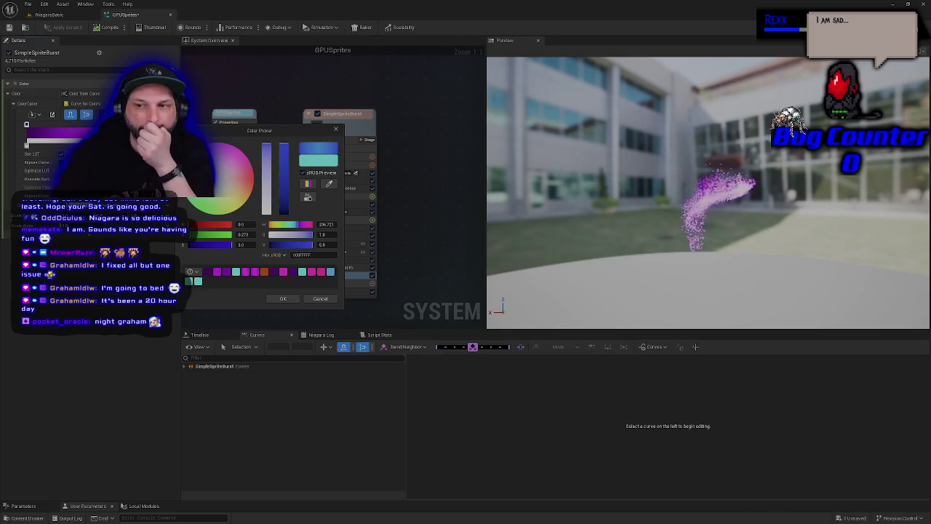
click(288, 207)
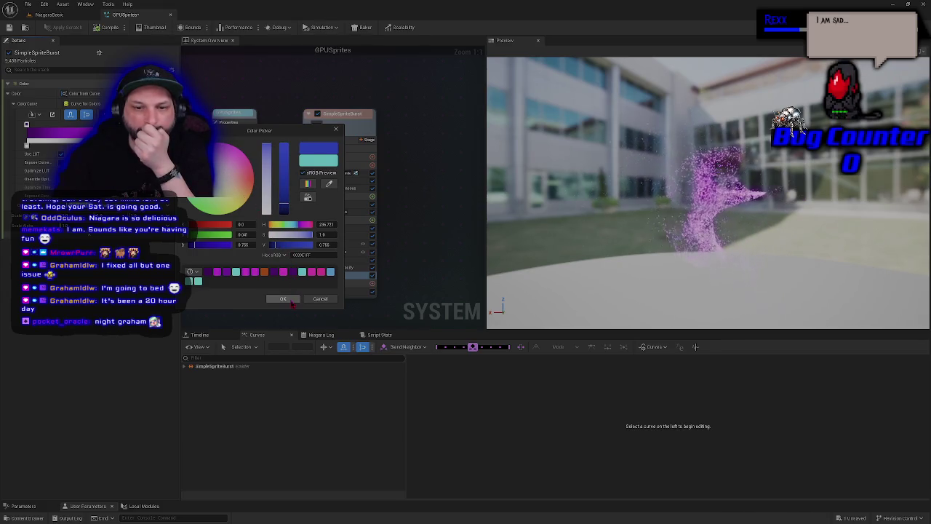
click(283, 298)
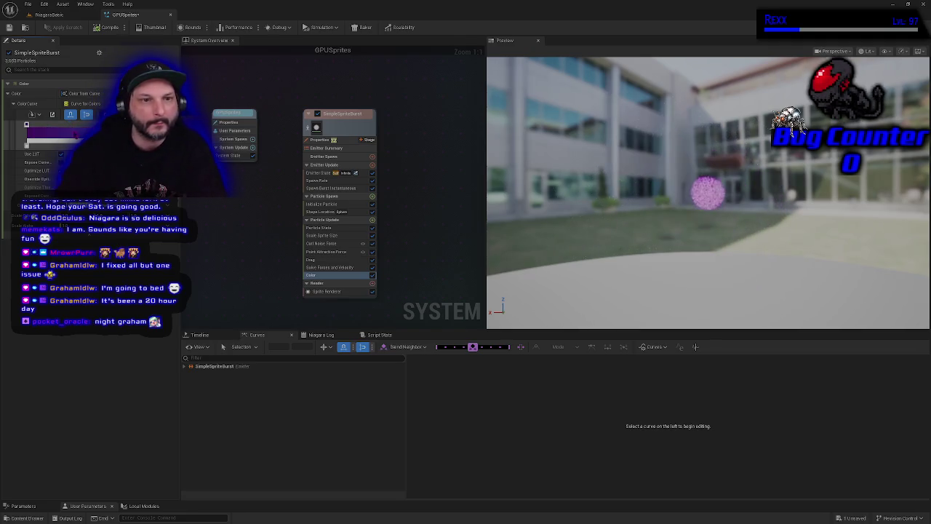
Set one gradient stop's colour to magenta.
double_click(27, 125)
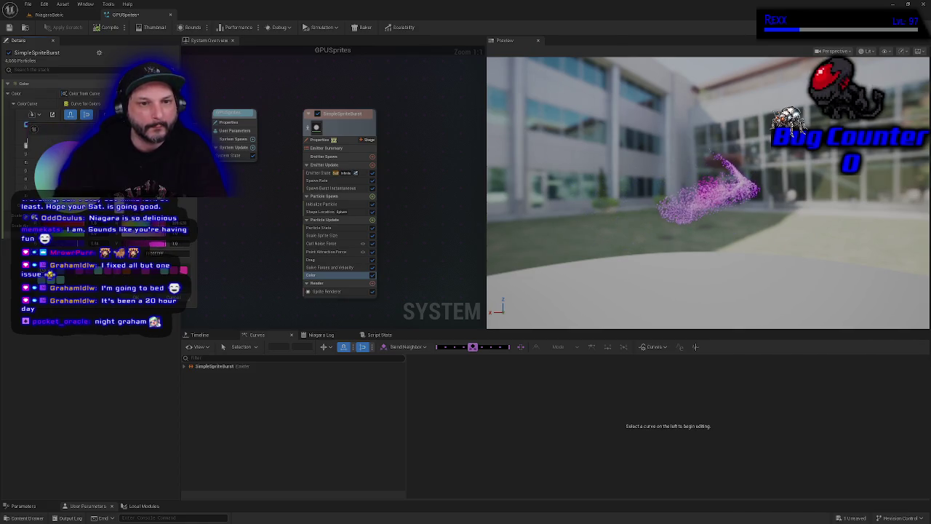
key(Escape)
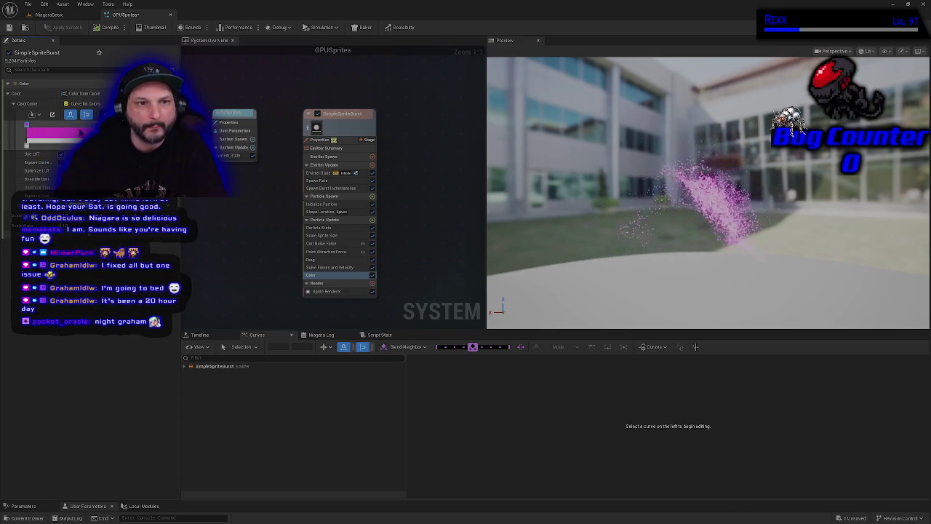
double_click(80, 127)
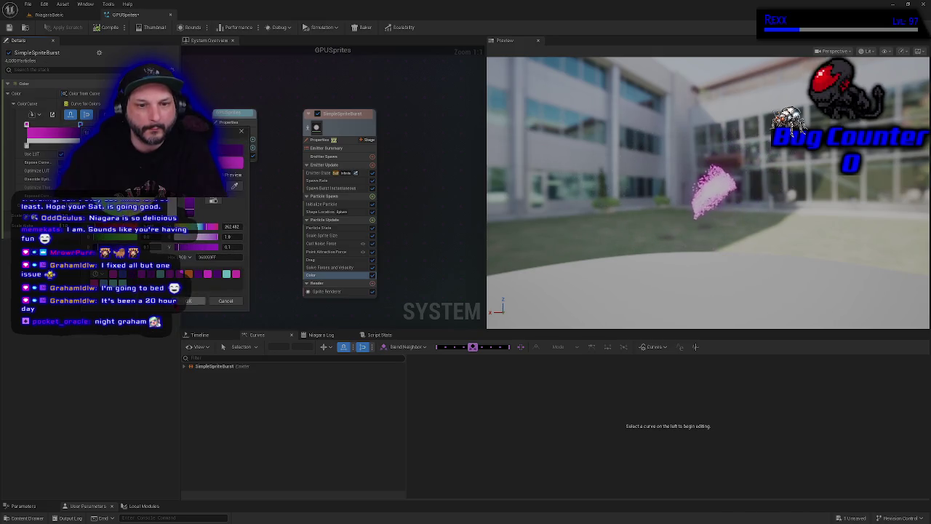
click(186, 301)
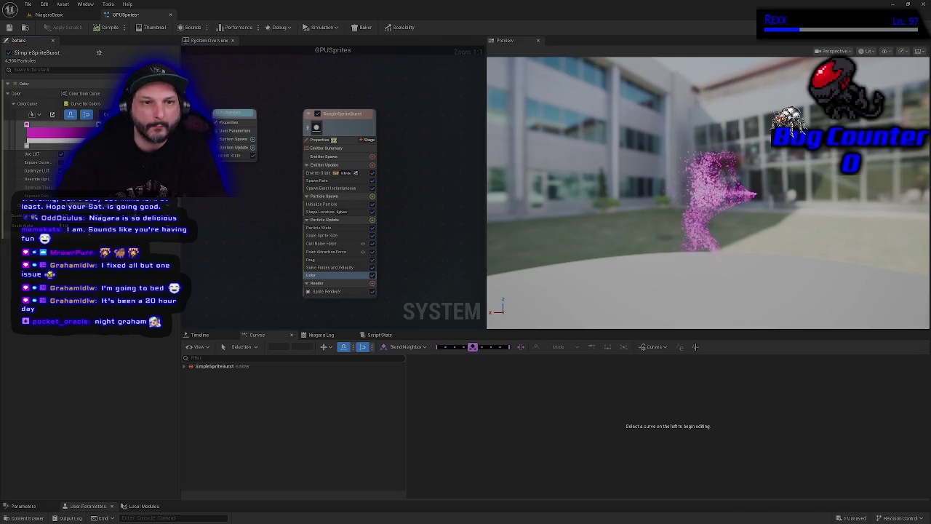
Darken another stop to deep purple and add a new stop to the gradient.
double_click(26, 125)
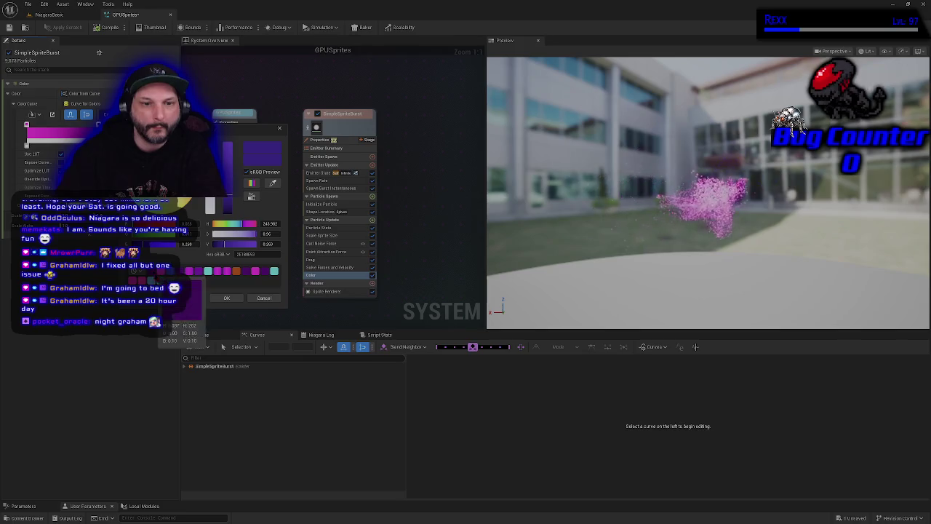
drag(224, 243, 216, 244)
click(217, 299)
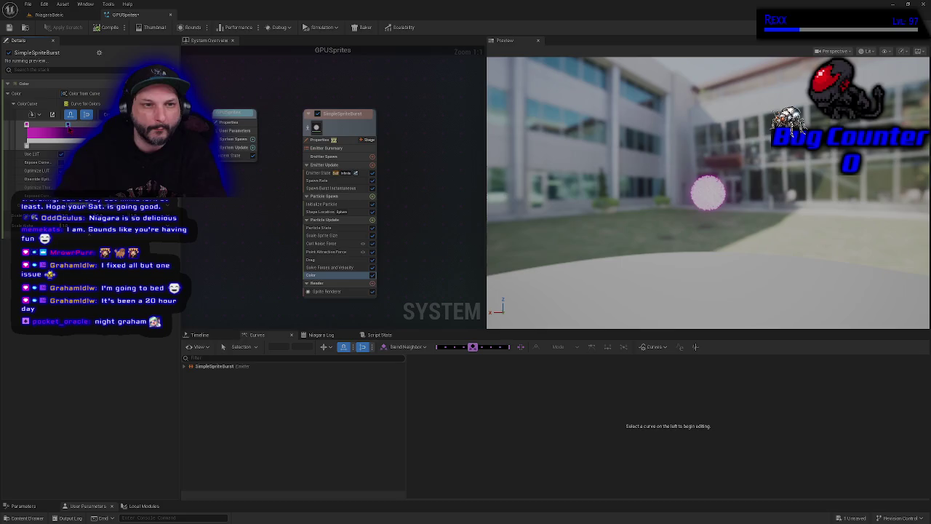
click(56, 125)
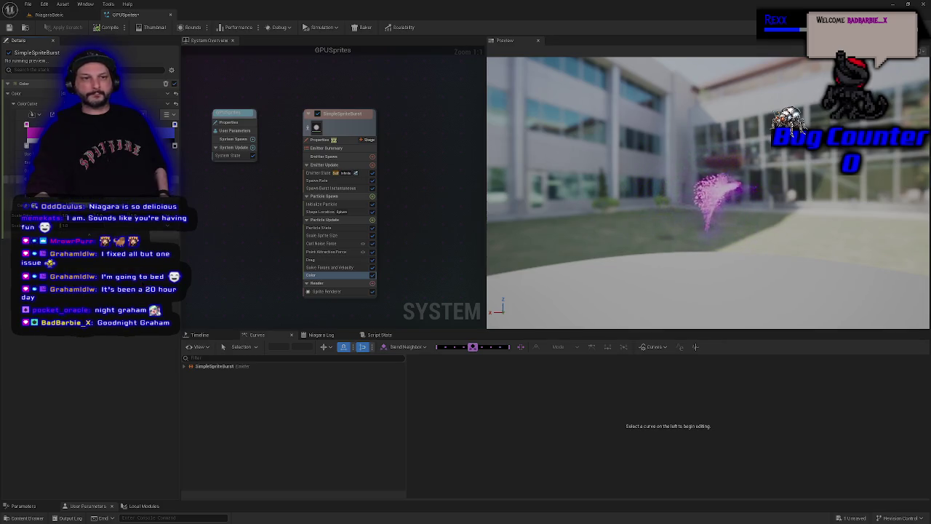
Review a gradient stop's colour without changing it, then save the GPUSprites system.
double_click(27, 125)
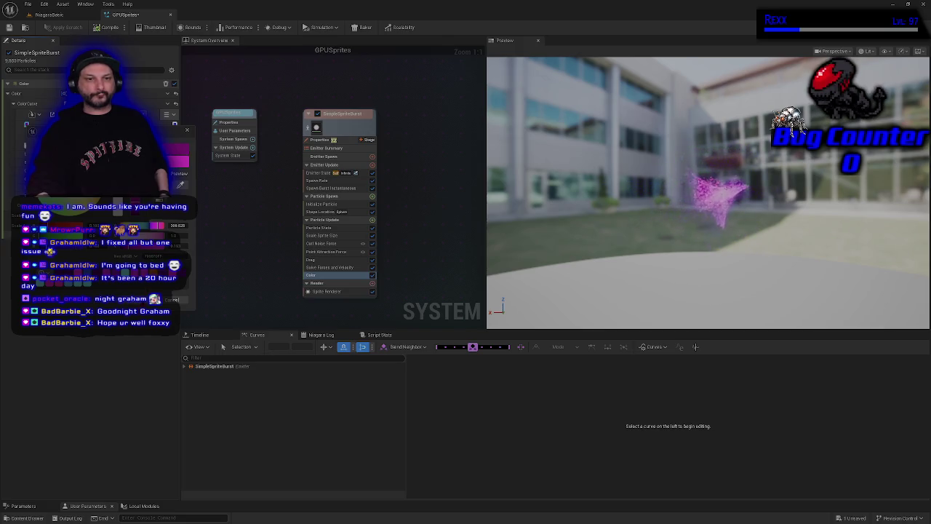
key(Return)
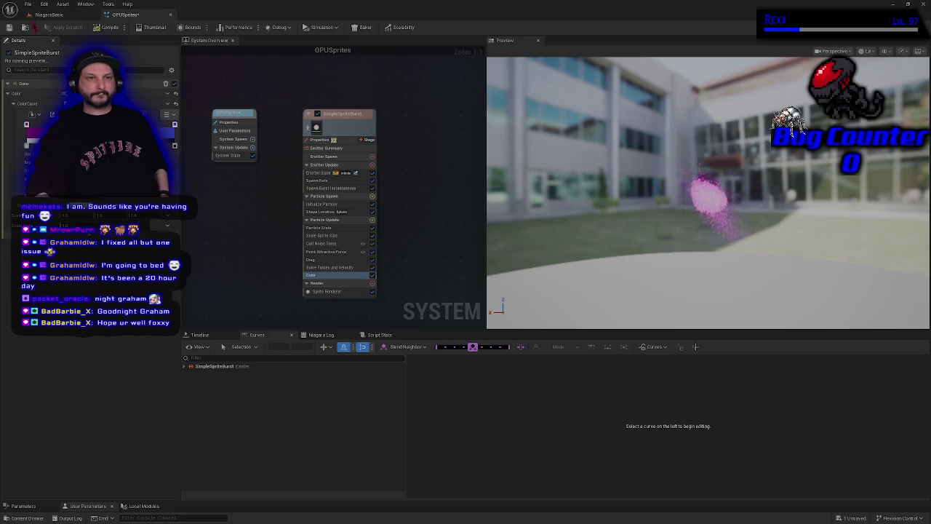
click(9, 27)
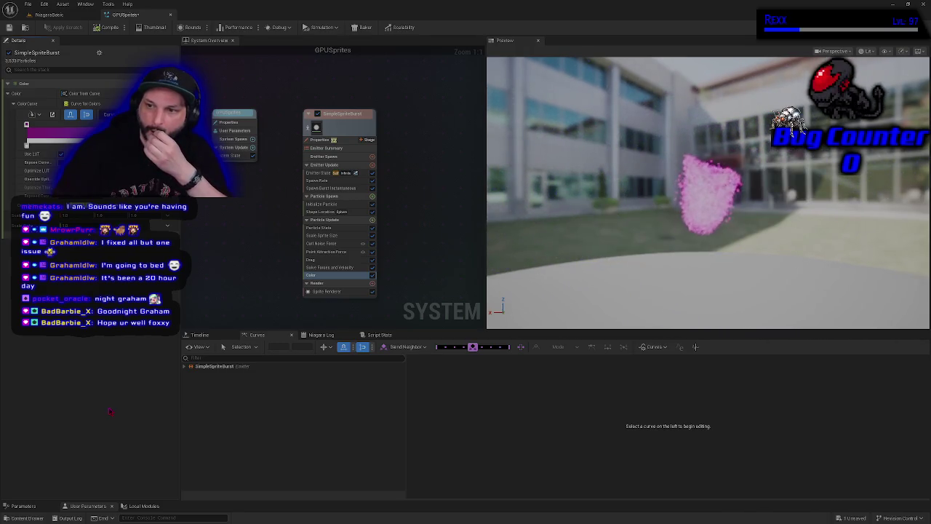
Recolour the curve stops, one to blue and the first to magenta, storing magenta as a swatch.
double_click(26, 145)
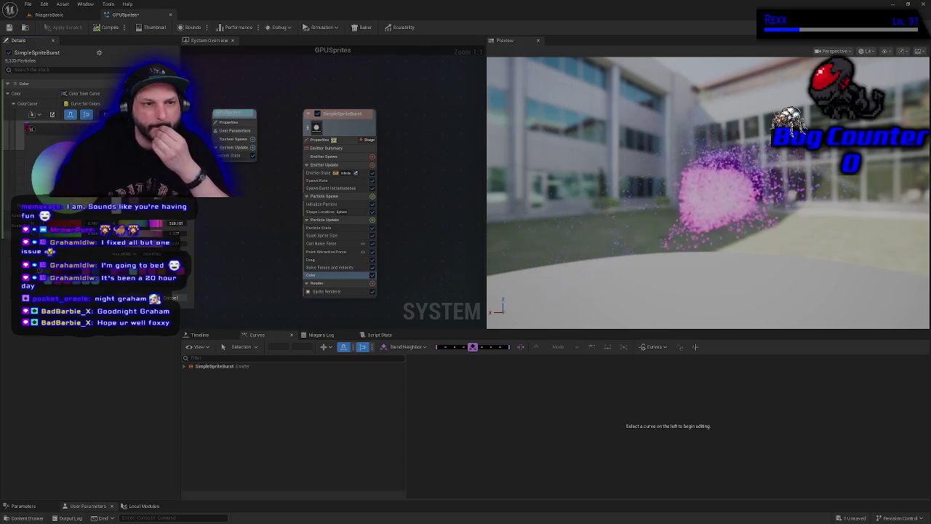
click(47, 147)
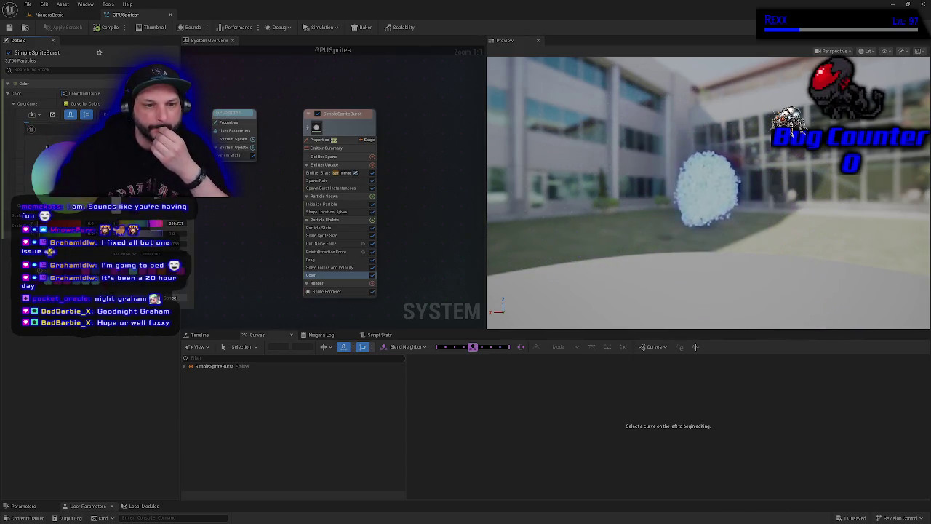
key(Return)
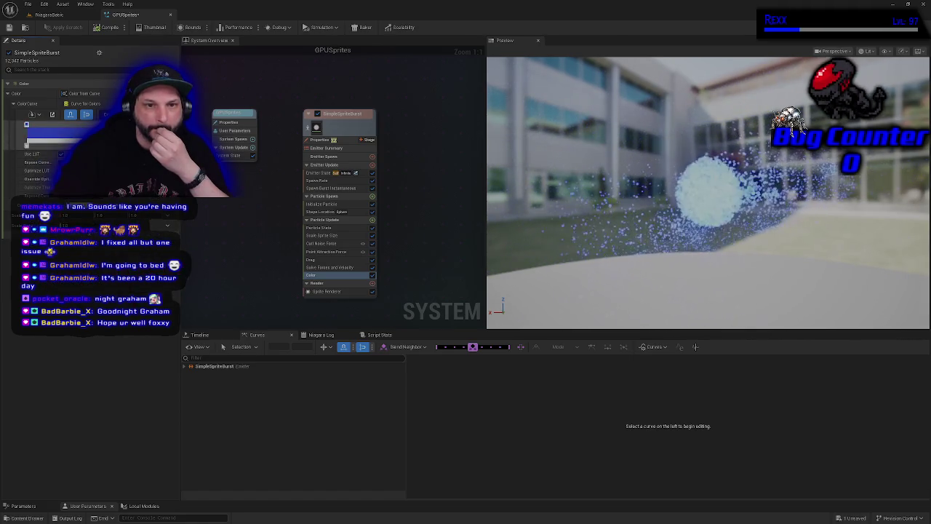
double_click(26, 144)
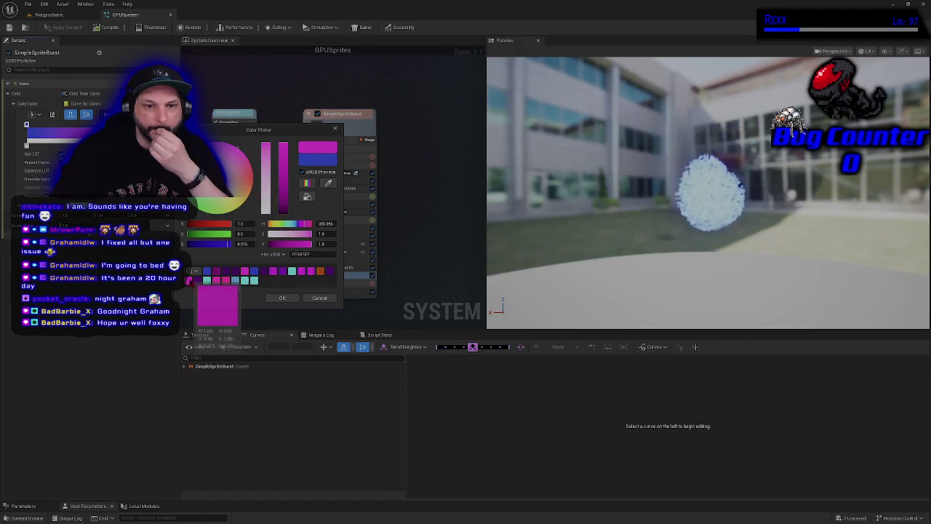
drag(190, 281, 191, 280)
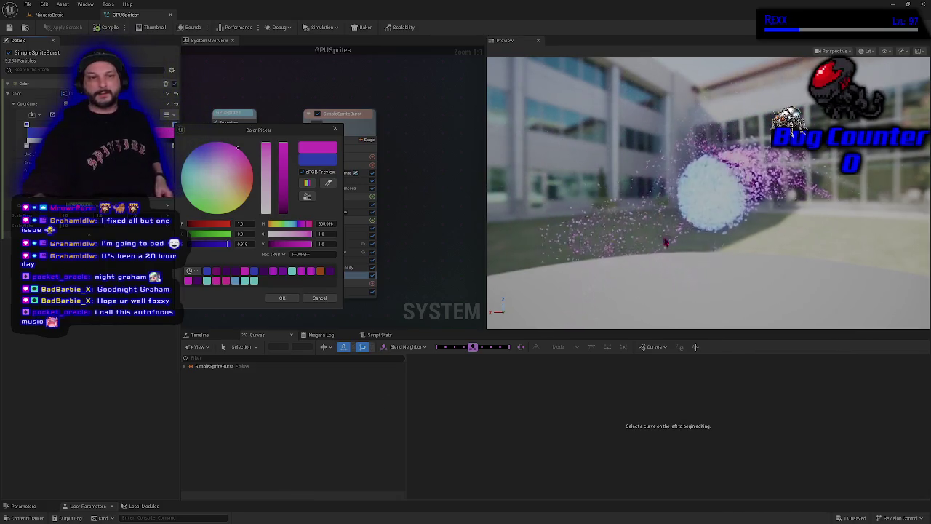
click(281, 299)
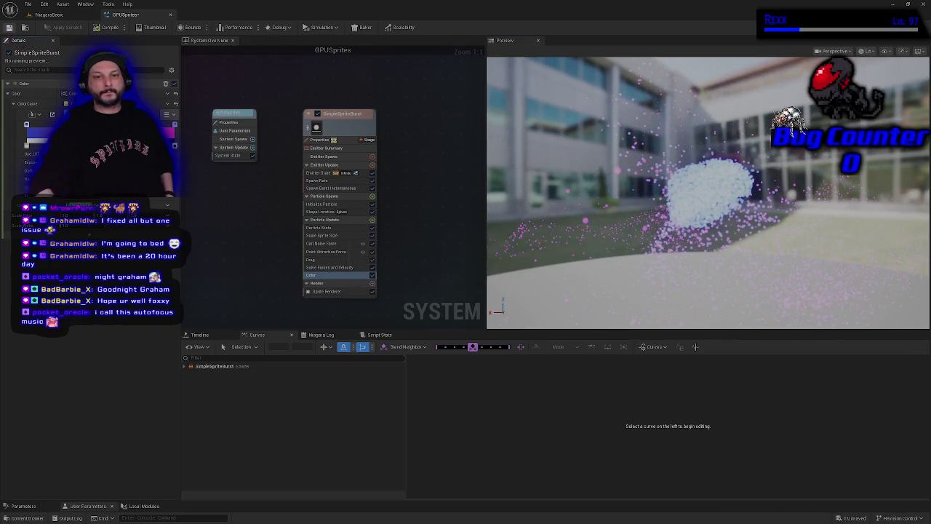
Save GPUSprites and view the pink-and-blue burst in the NiagaraBasic level.
click(9, 27)
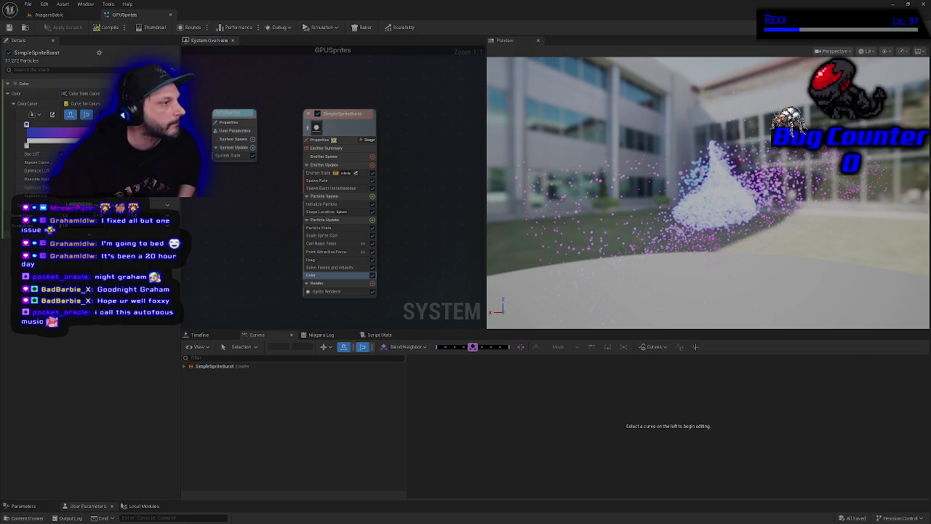
click(49, 15)
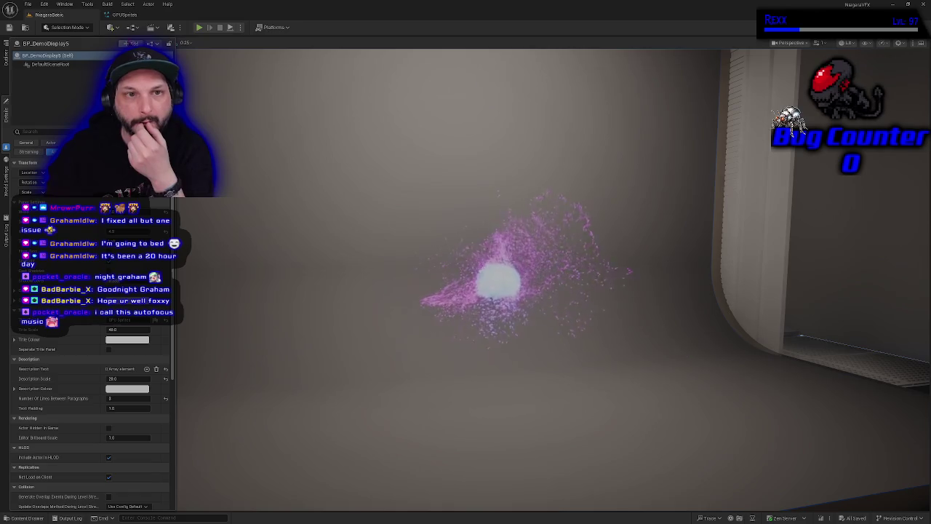
Back in GPUSprites, set a colour curve stop to a slightly fine-tuned cyan.
click(123, 16)
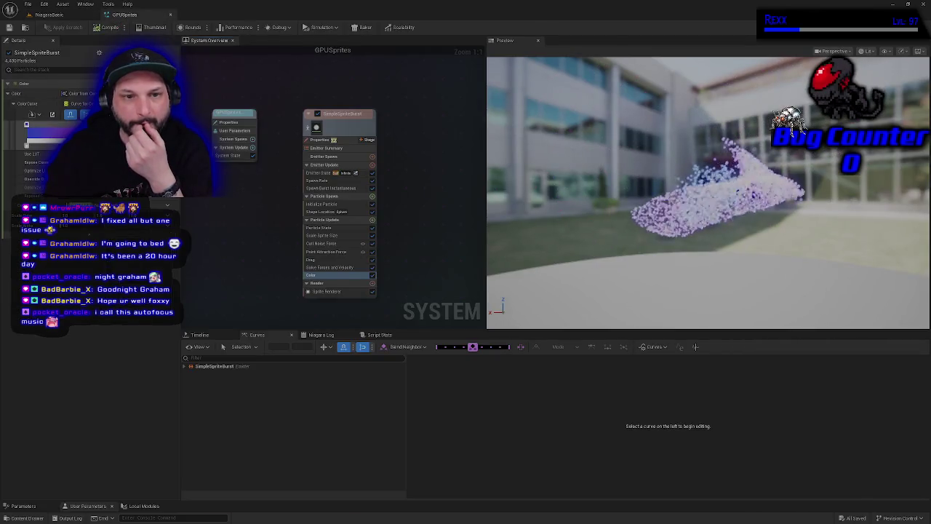
double_click(43, 138)
click(263, 281)
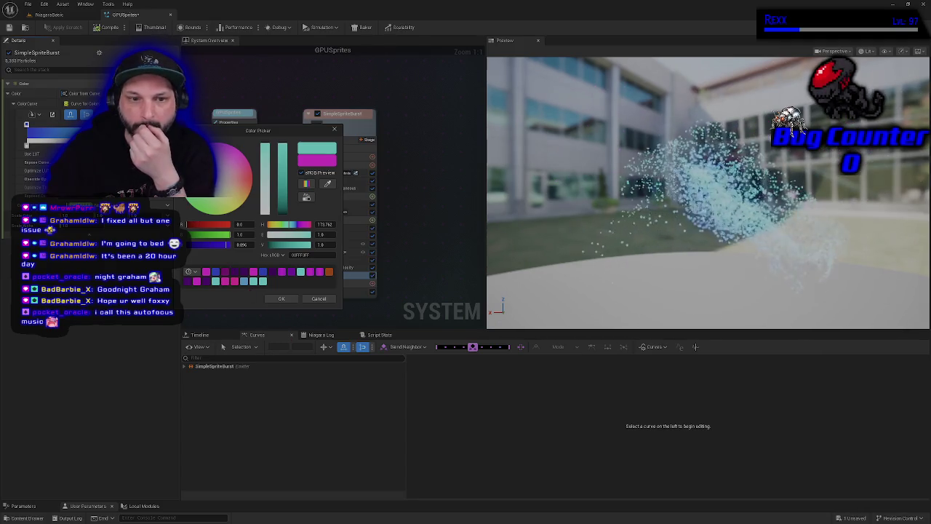
drag(191, 174, 193, 177)
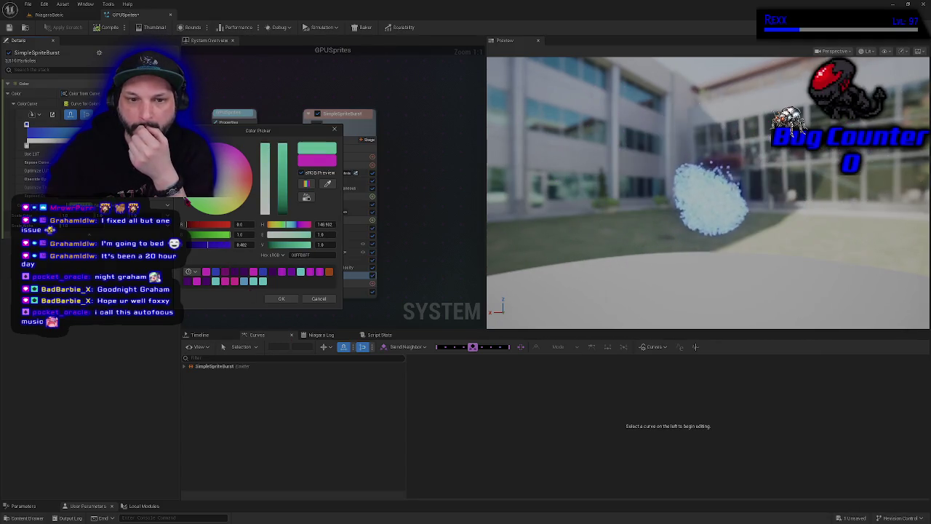
click(282, 298)
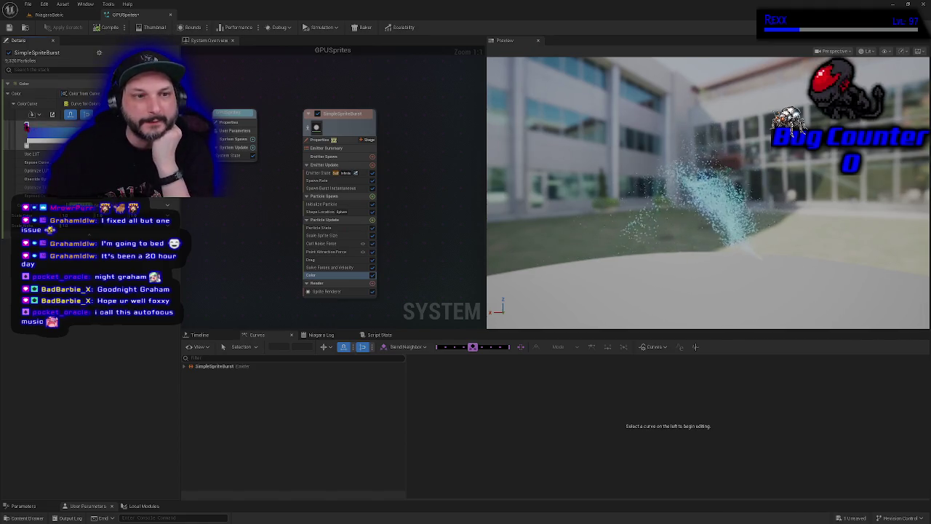
Check the other curve stop's colour, then save and view the cyan burst in NiagaraBasic.
double_click(28, 125)
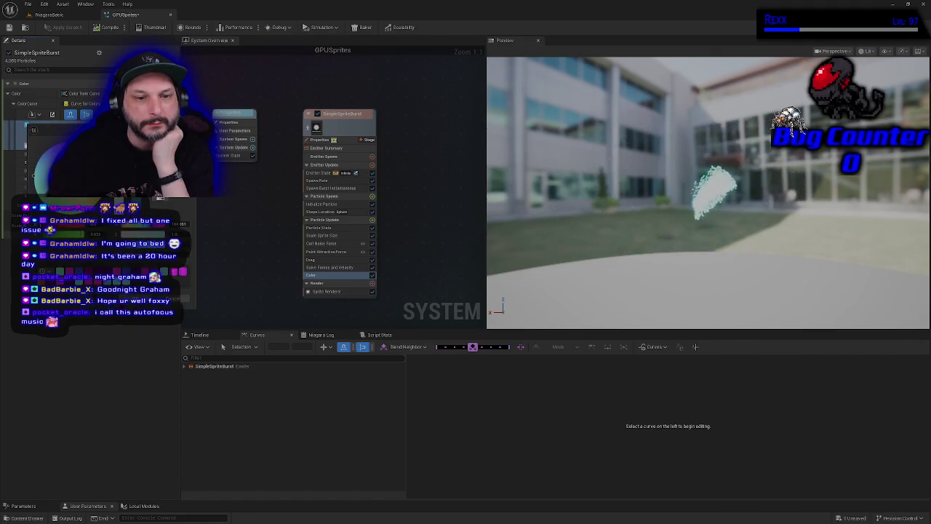
key(Return)
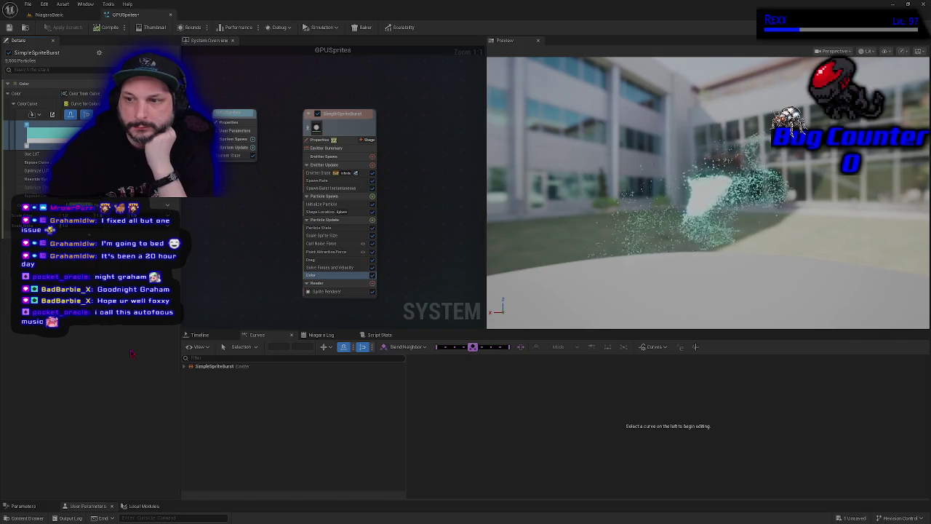
double_click(28, 125)
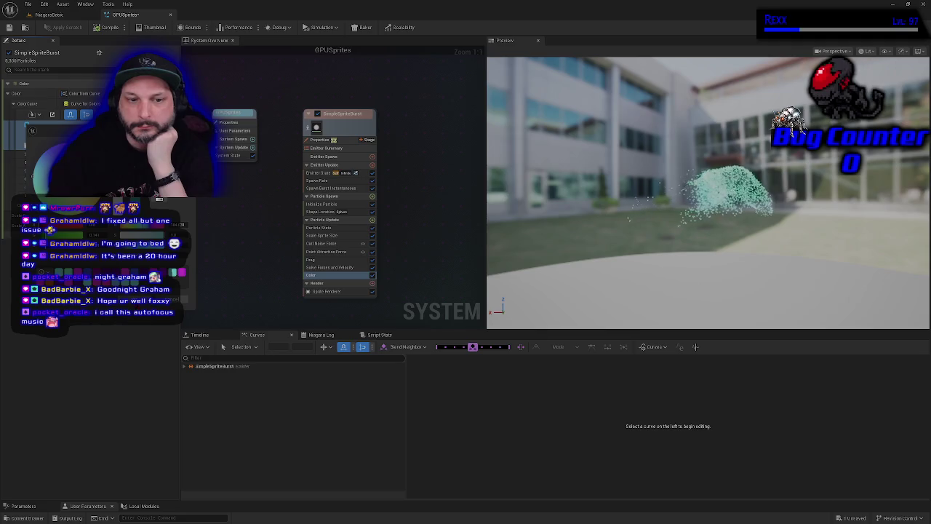
key(Escape)
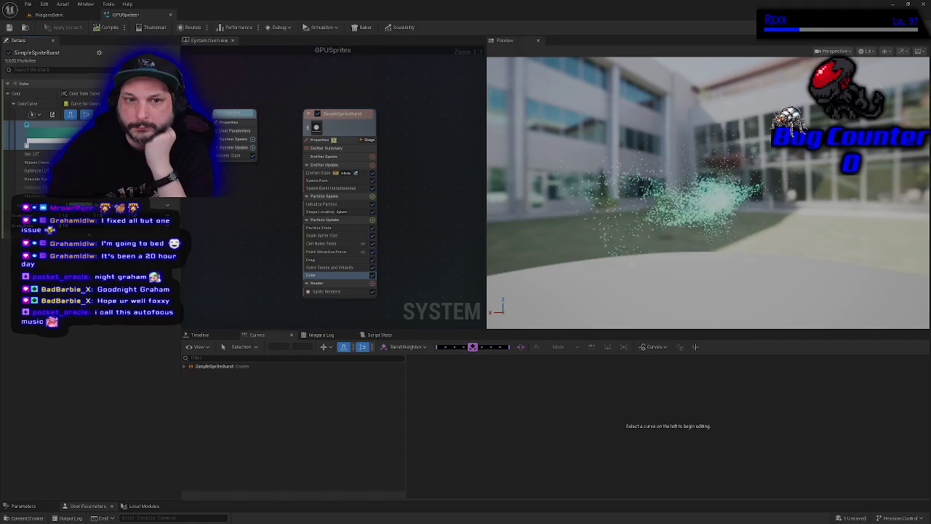
double_click(26, 124)
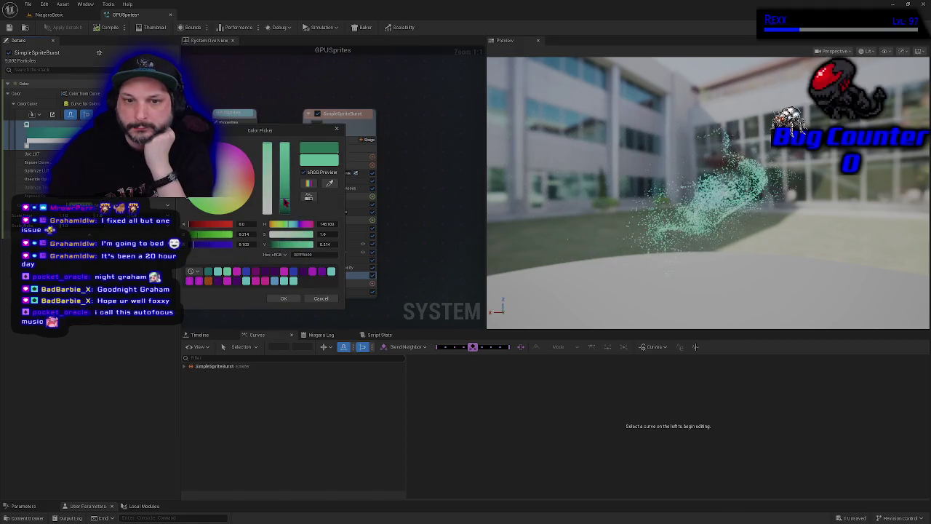
click(291, 299)
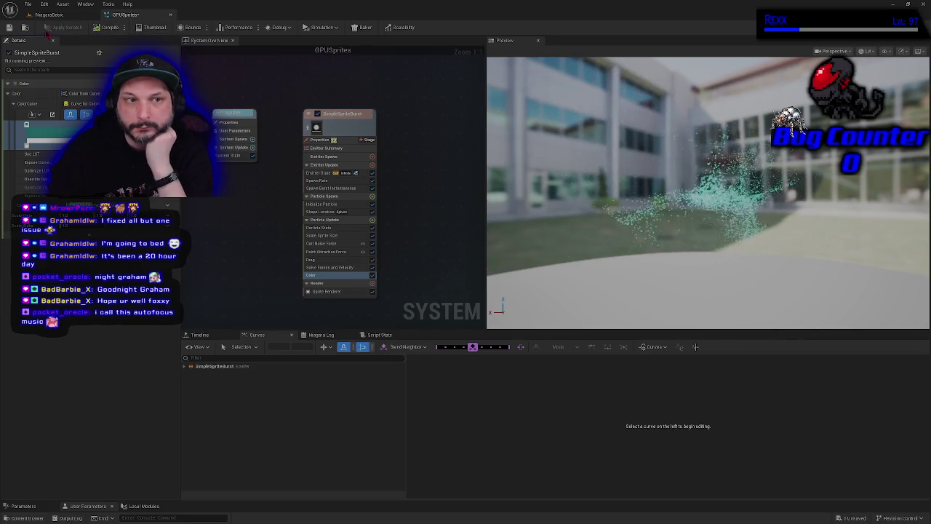
click(8, 27)
click(48, 14)
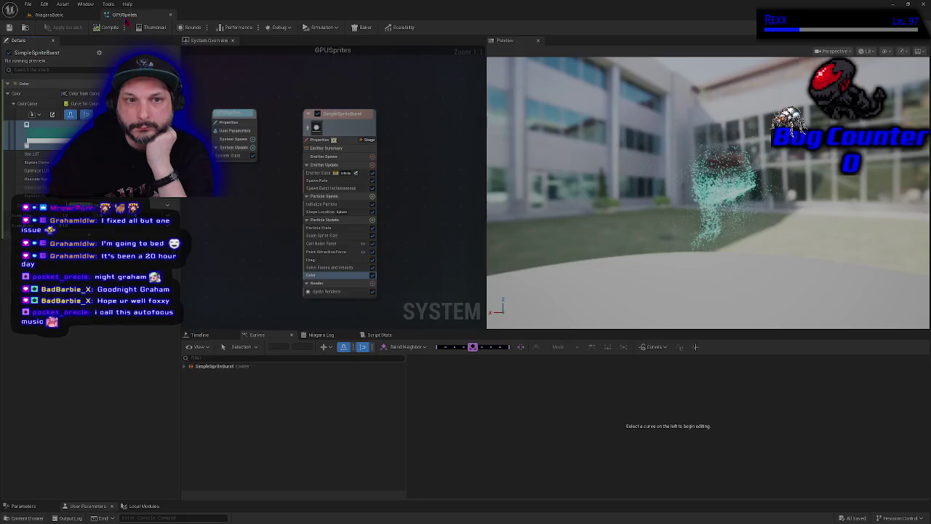
In the GPUSprites editor, change a colour curve stop to pink.
click(125, 15)
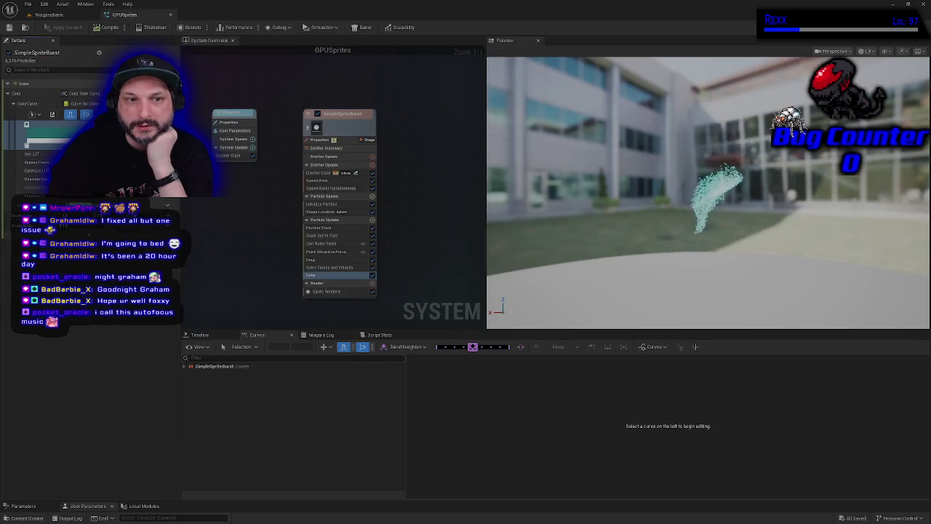
double_click(26, 125)
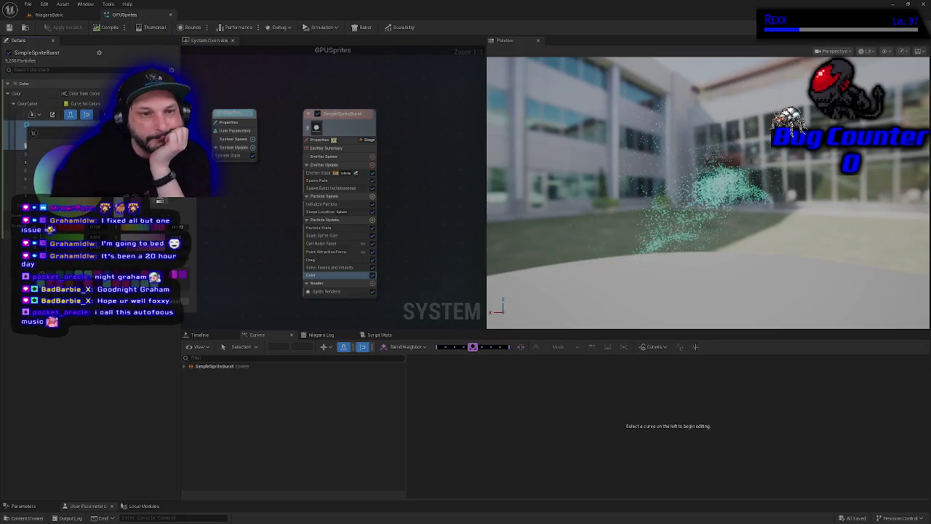
click(127, 239)
key(Return)
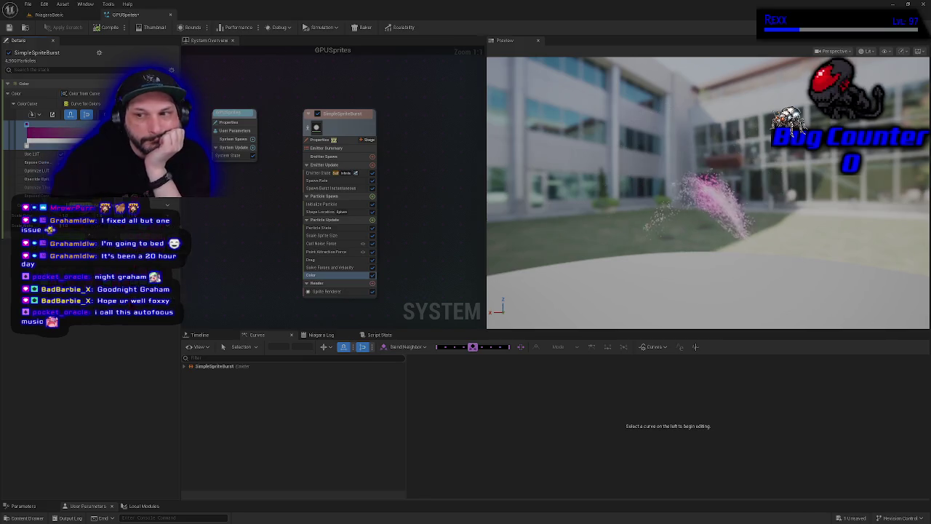
Bring up the colour picker for another colour curve stop.
click(27, 125)
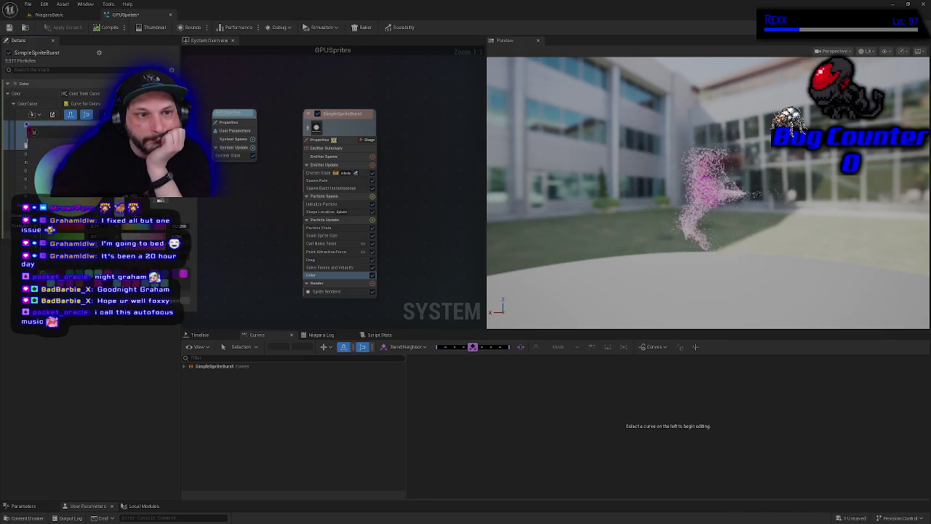
mouse_move(127, 283)
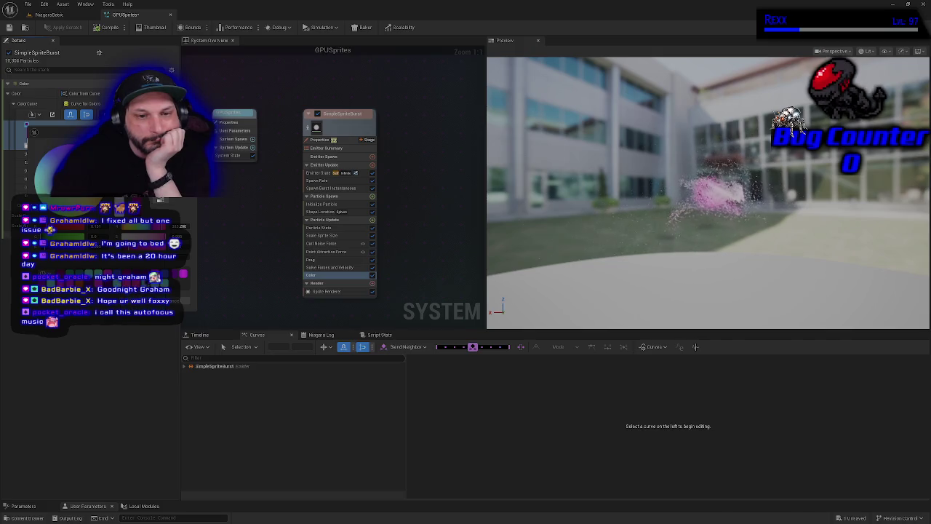
mouse_move(167, 276)
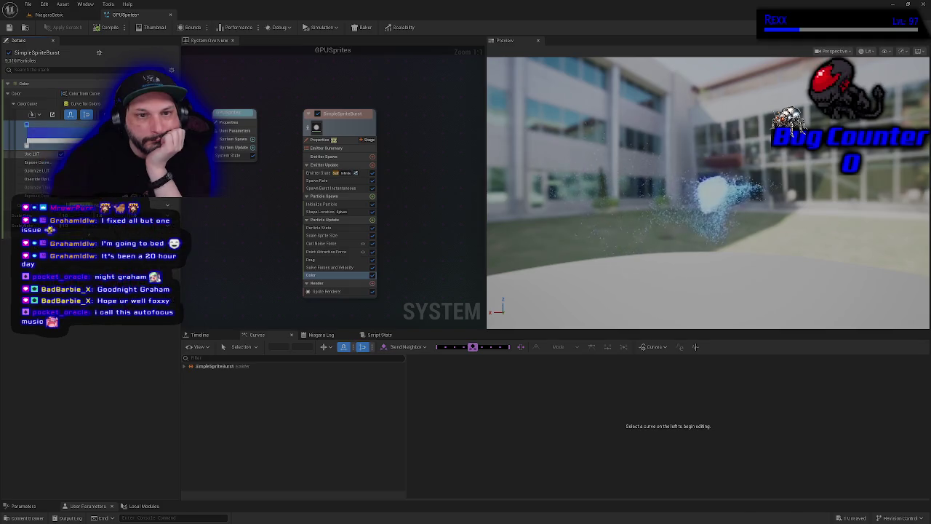
double_click(26, 124)
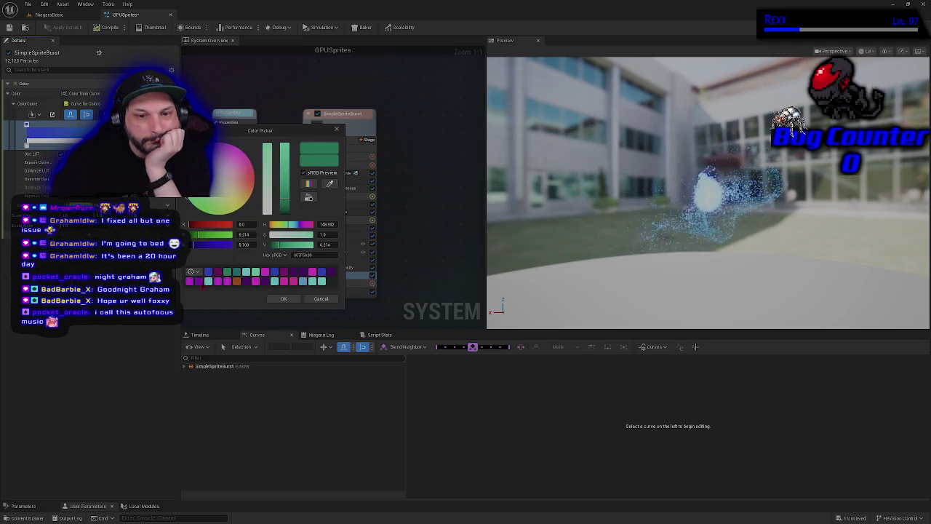
Make the curve stop purple (E100FF) and save the GPUSprites system.
click(199, 282)
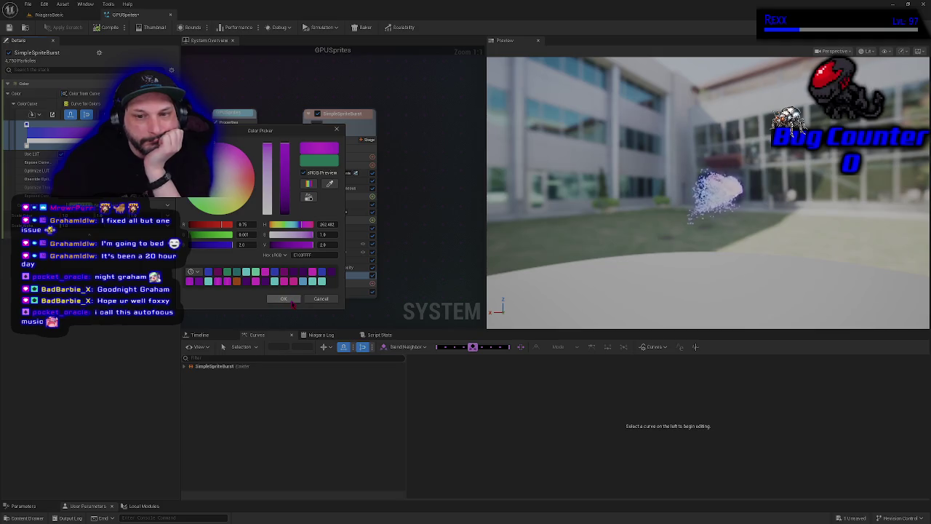
click(285, 299)
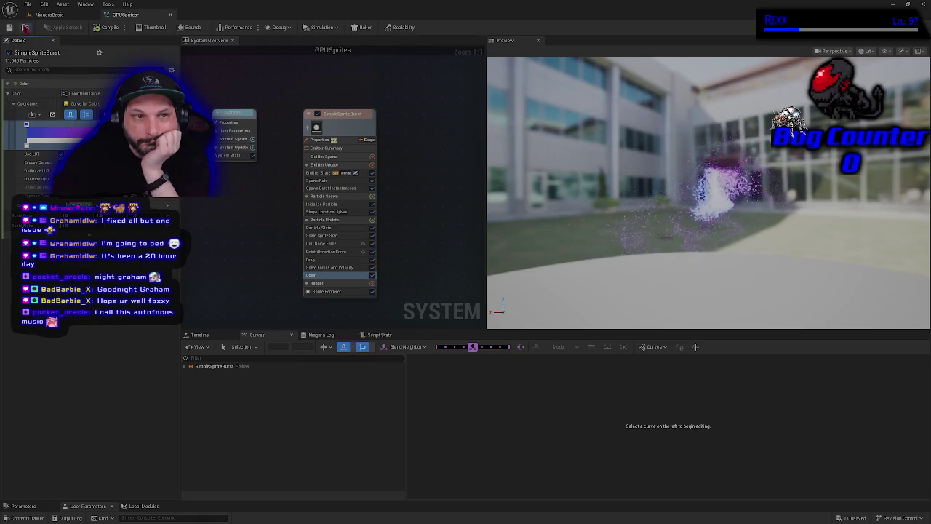
click(9, 28)
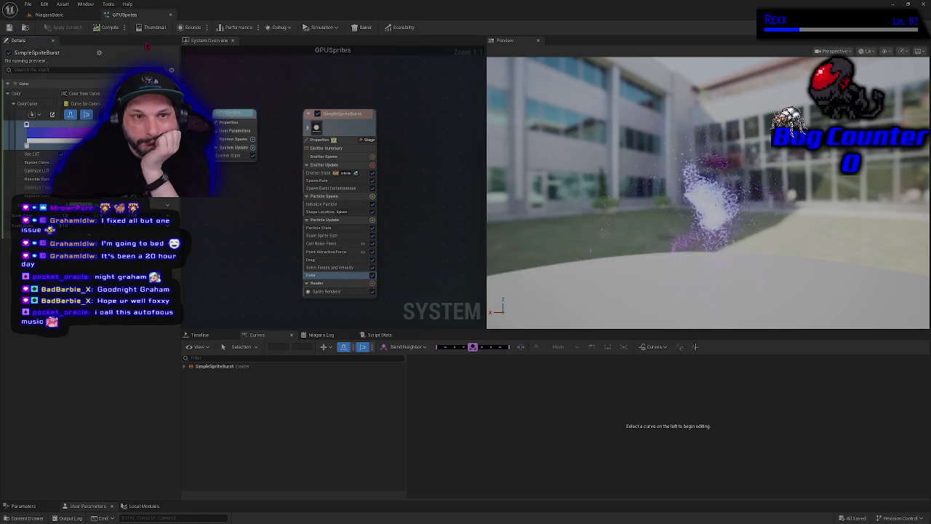
click(9, 28)
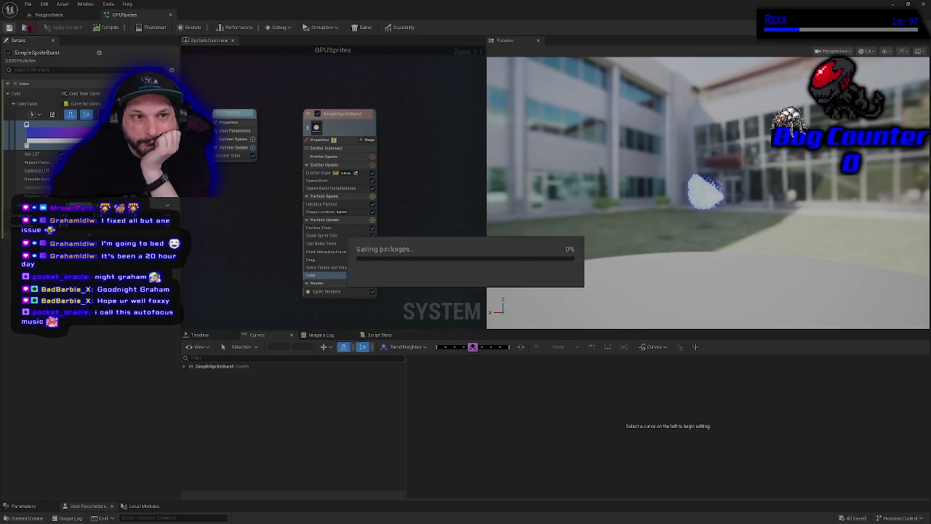
Switch to the NiagaraBasic level to see the purple-tinted burst playing.
click(49, 15)
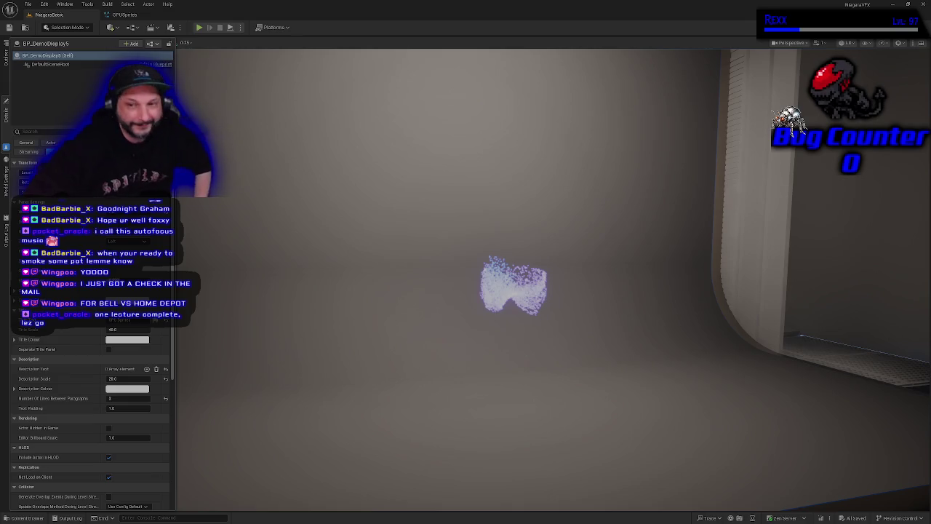
Orbit, focus and zoom the level camera onto the GPU Sprites display's purple burst.
drag(595, 427, 449, 357)
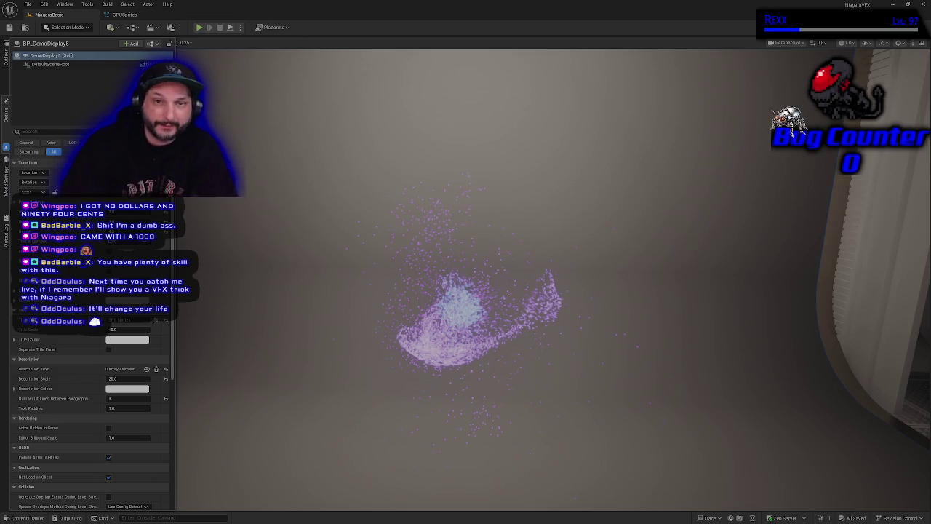
key(f)
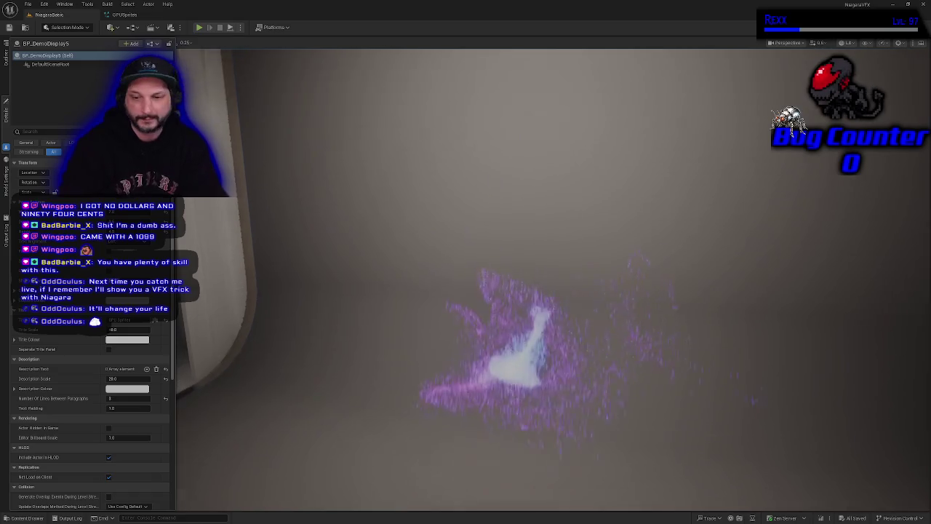
scroll(545, 284, down, 5)
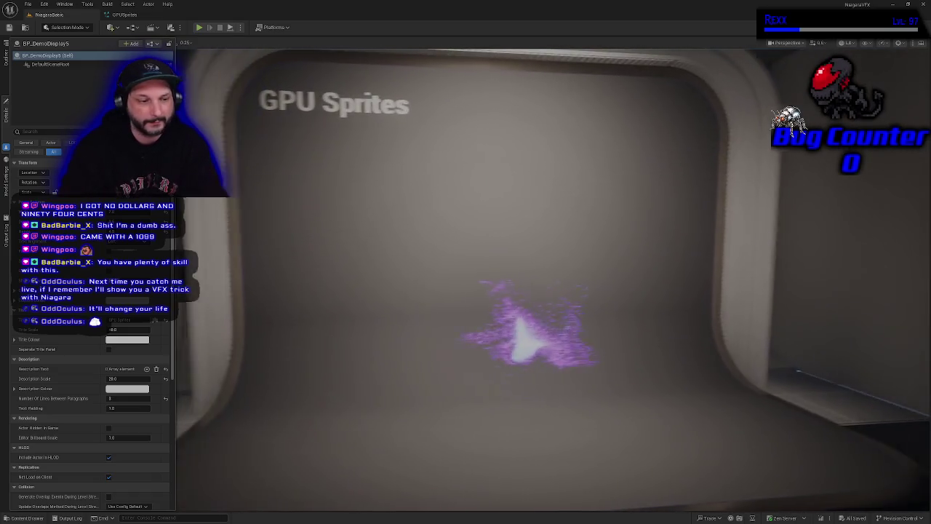
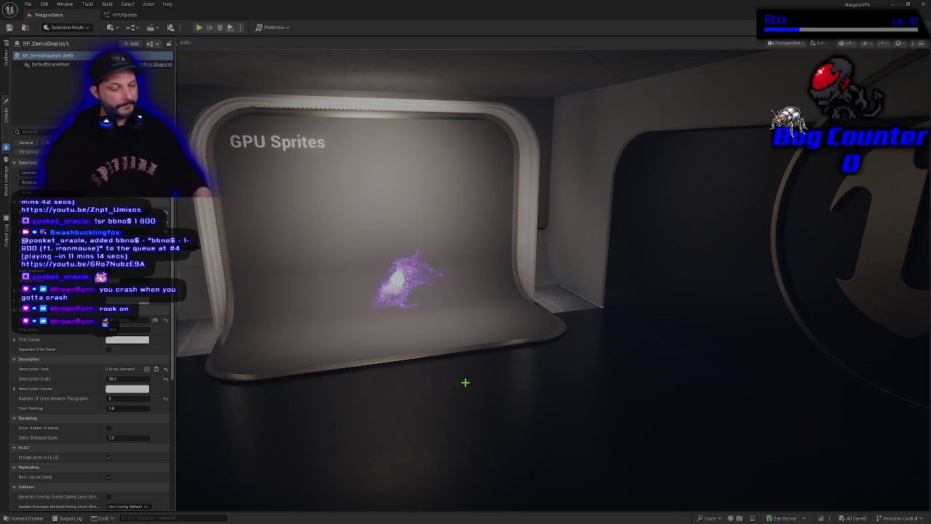
Fly the camera forward to a close-up of the purple GPU Sprites burst by the curved wall.
scroll(460, 379, up, 10)
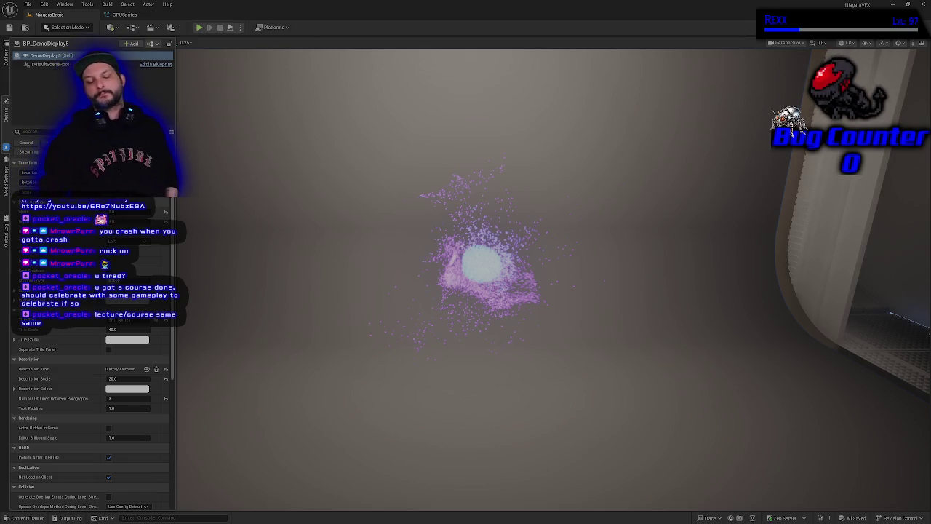
key(f)
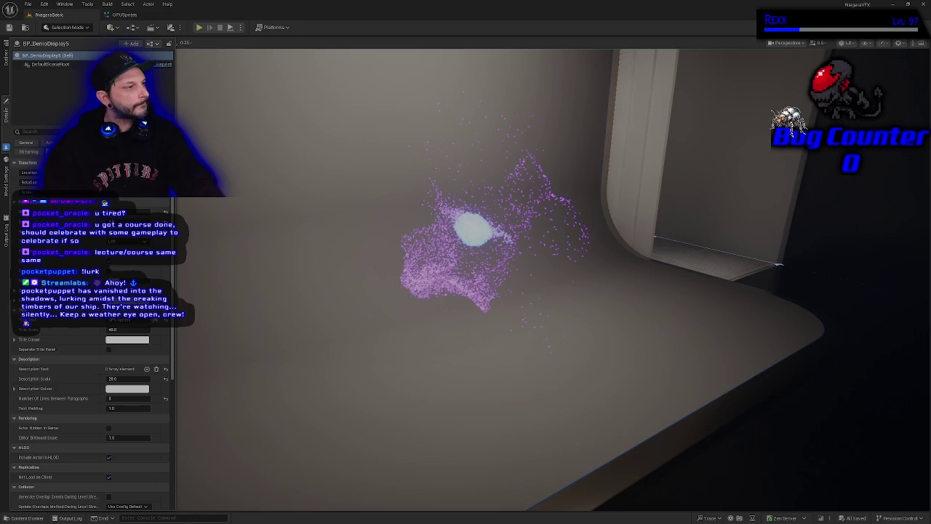
Turn the camera toward the particle effect to face the First Emitter exhibit panel.
mouse_move(317, 232)
mouse_down()
mouse_move(327, 196)
mouse_move(229, 218)
mouse_move(171, 218)
mouse_move(193, 218)
mouse_up()
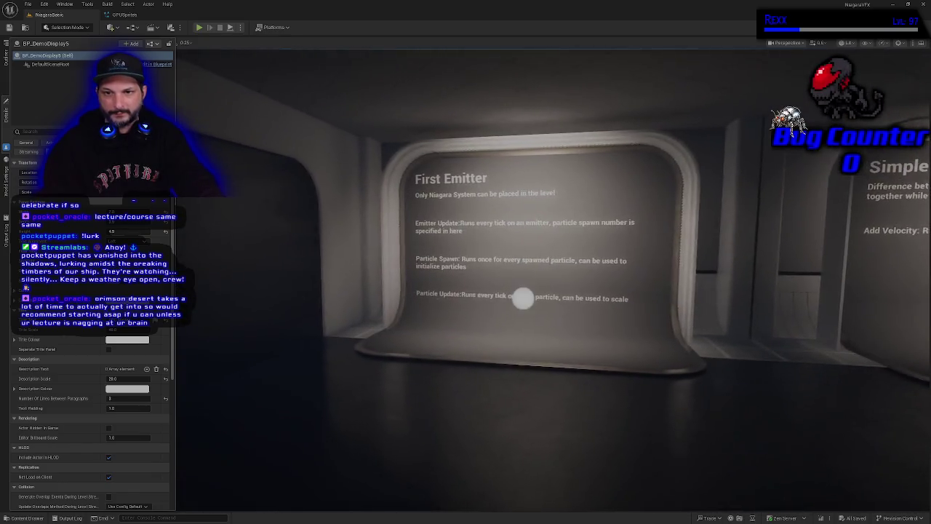
Strafe right past the Simple Moving Sprite, Shape Location and Forces panels, then fly into GPU Sprites.
key(d)
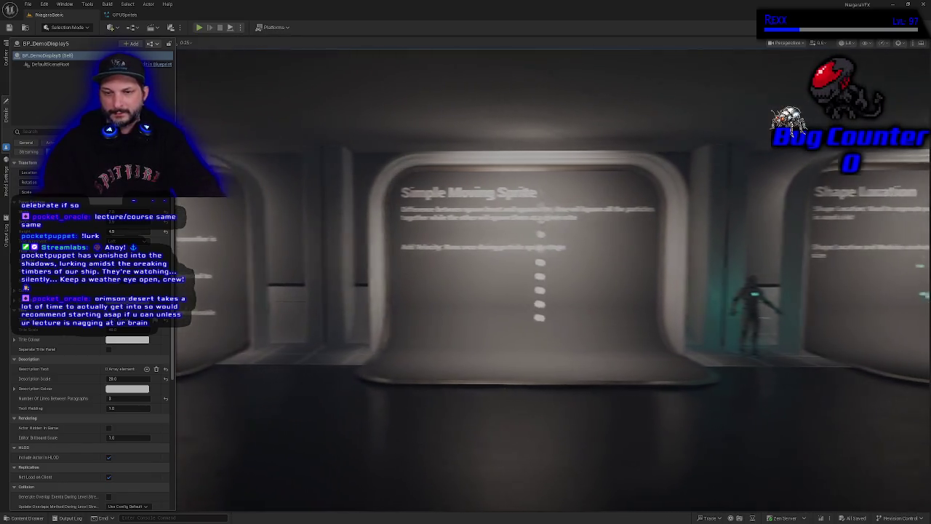
key(d)
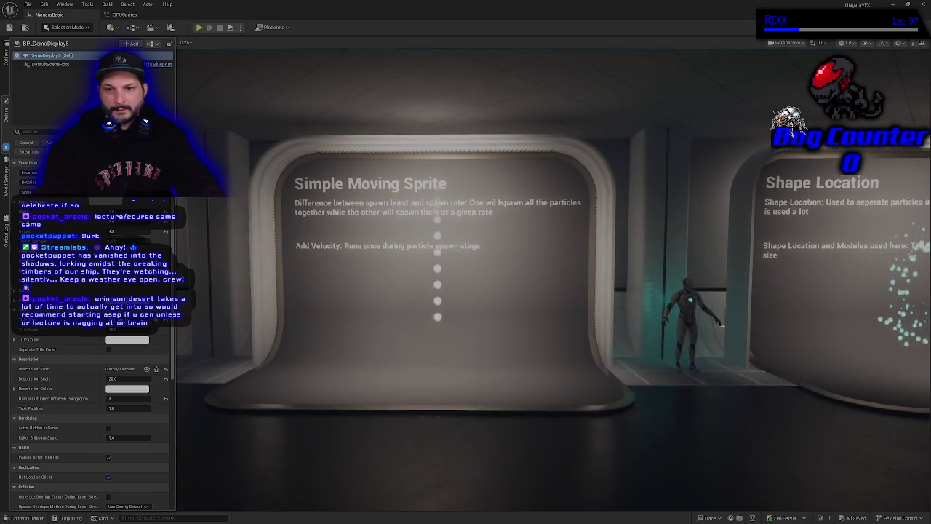
key(d)
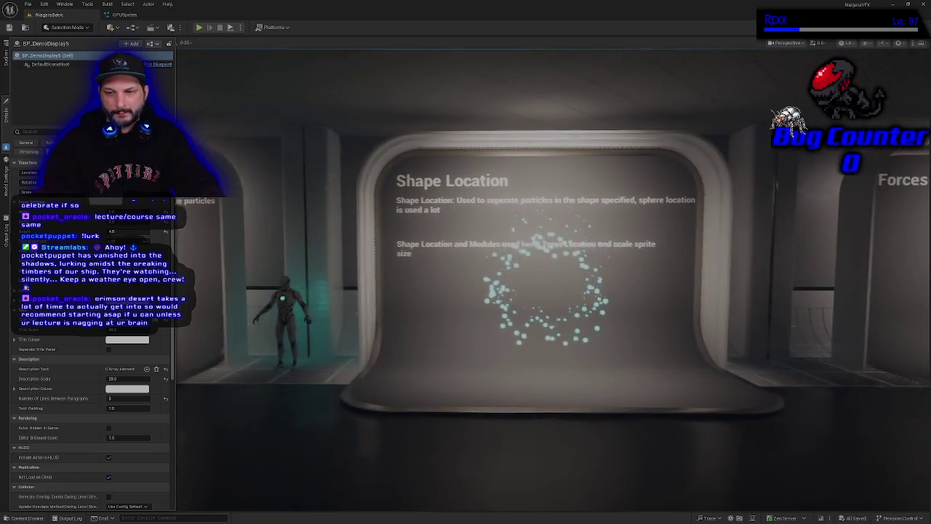
key(d)
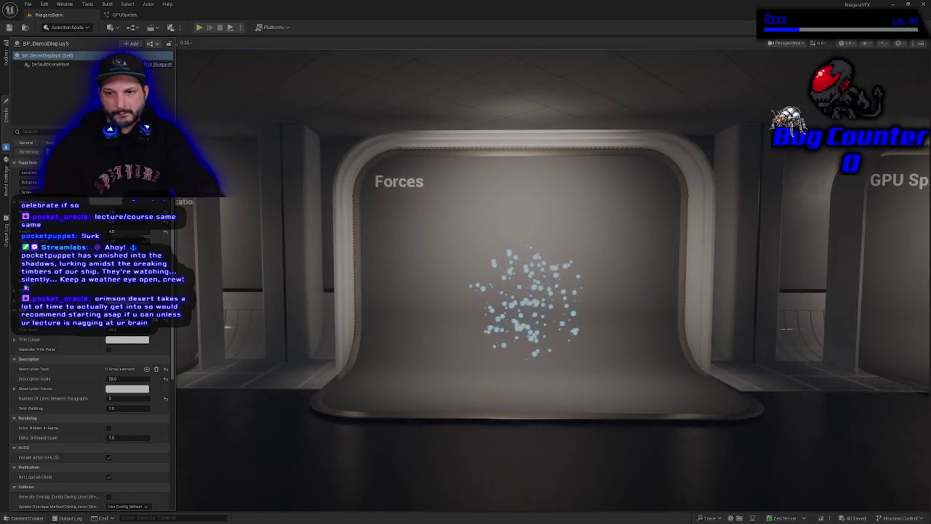
key(d)
key(w)
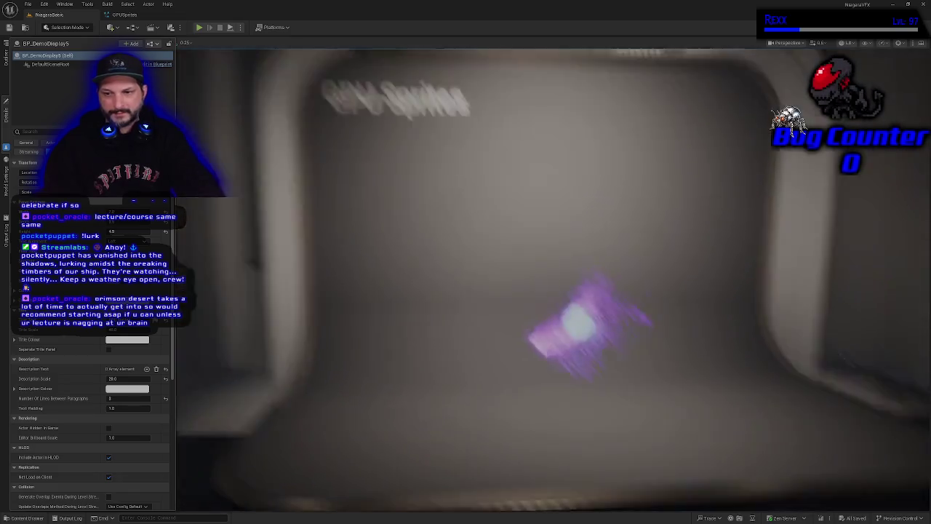
key(w)
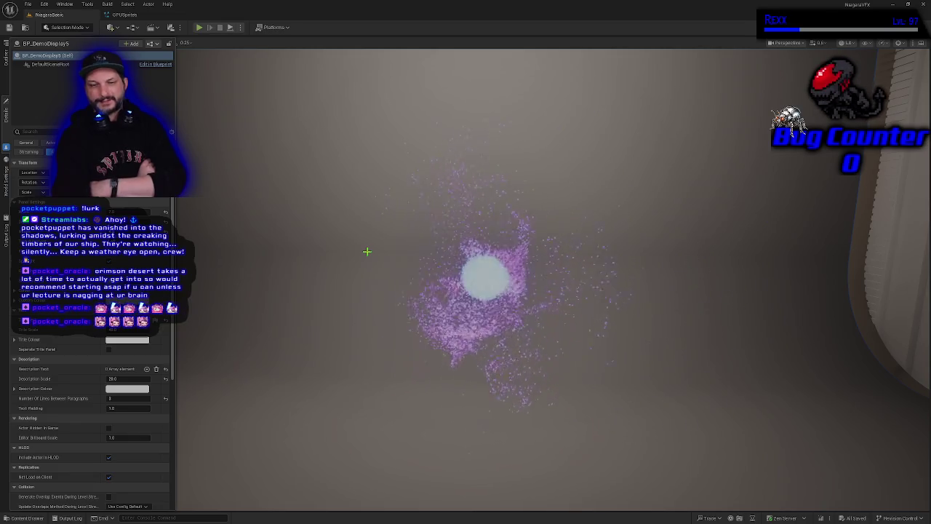
Pull the camera back so the whole GPU Sprites exhibit and its particles are framed.
drag(470, 204, 407, 225)
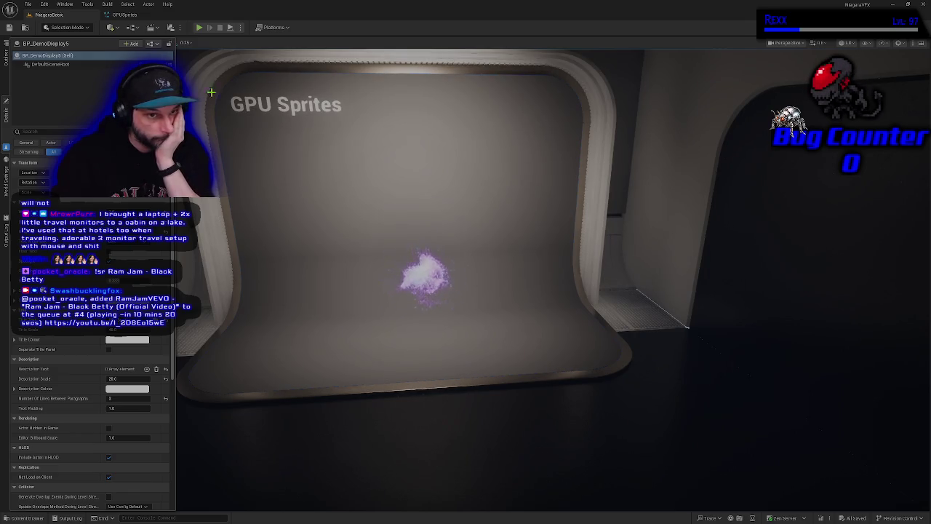
Open the Plugins browser, then the Fab marketplace window, and close the Plugins tab.
click(45, 6)
click(62, 125)
click(64, 4)
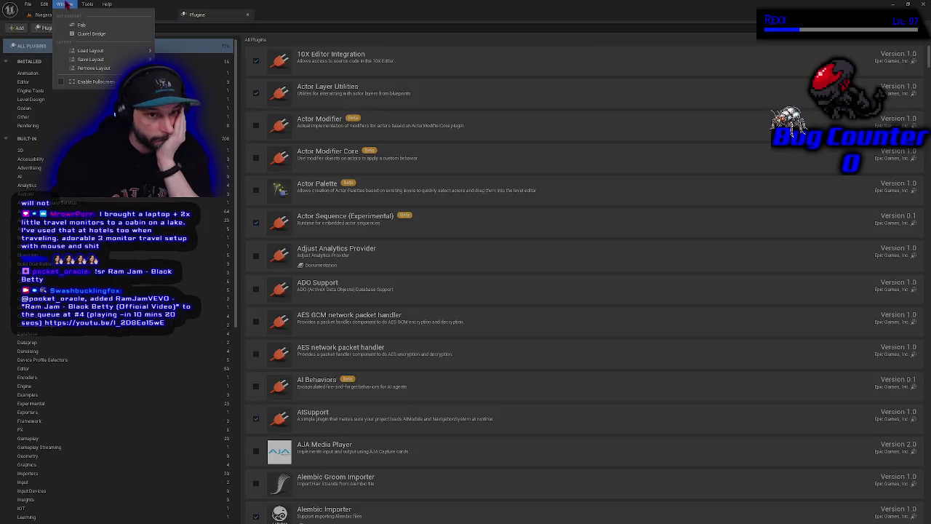
click(64, 4)
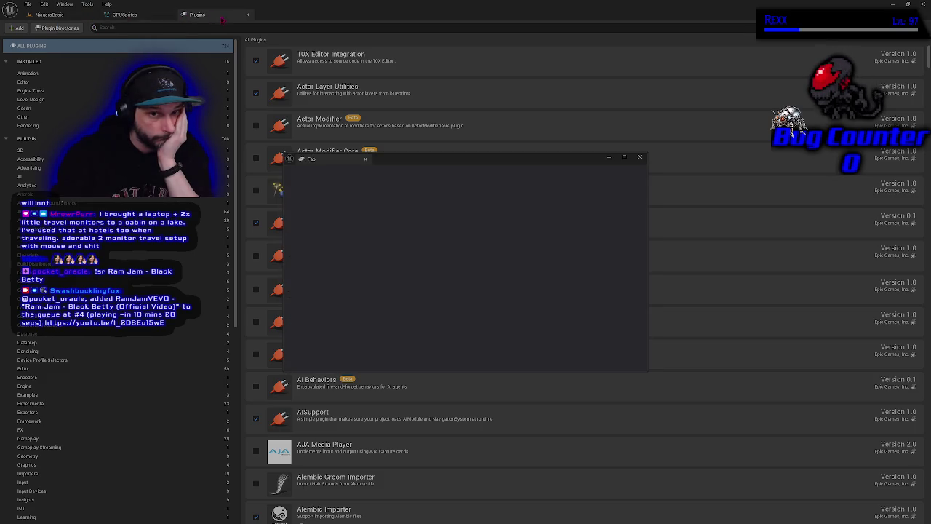
click(248, 16)
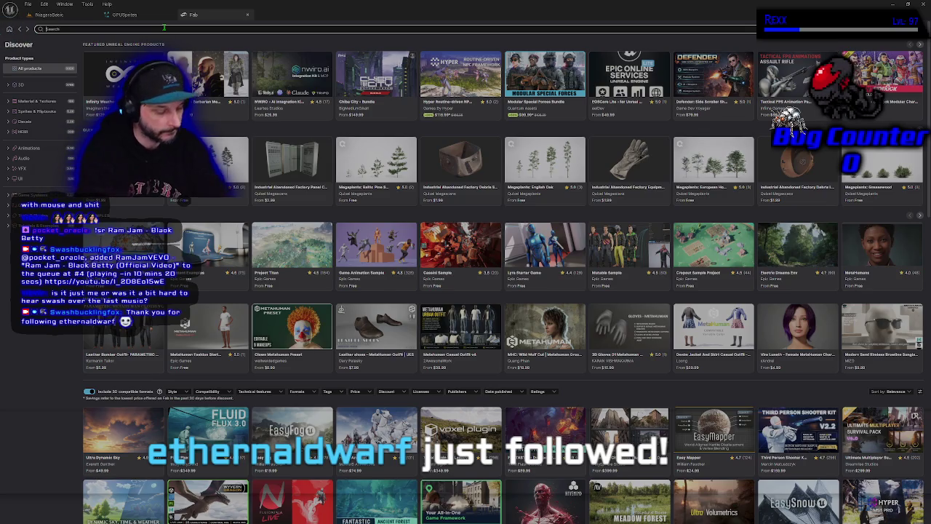
Search Fab for 'realistic starter vfx', check the Formats and Compatibility filters, then switch to the Epic Games Launcher.
text(realistic )
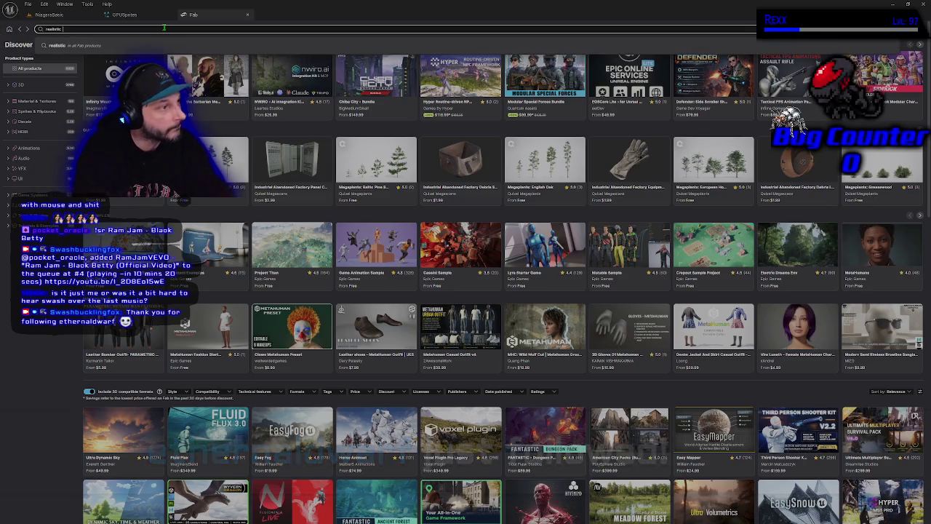
text(starter vfx pack volume)
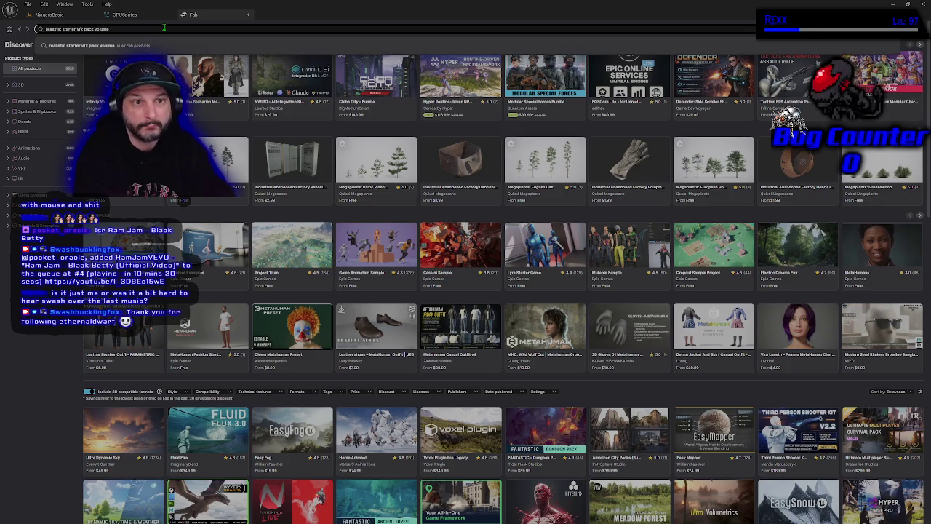
key(Return)
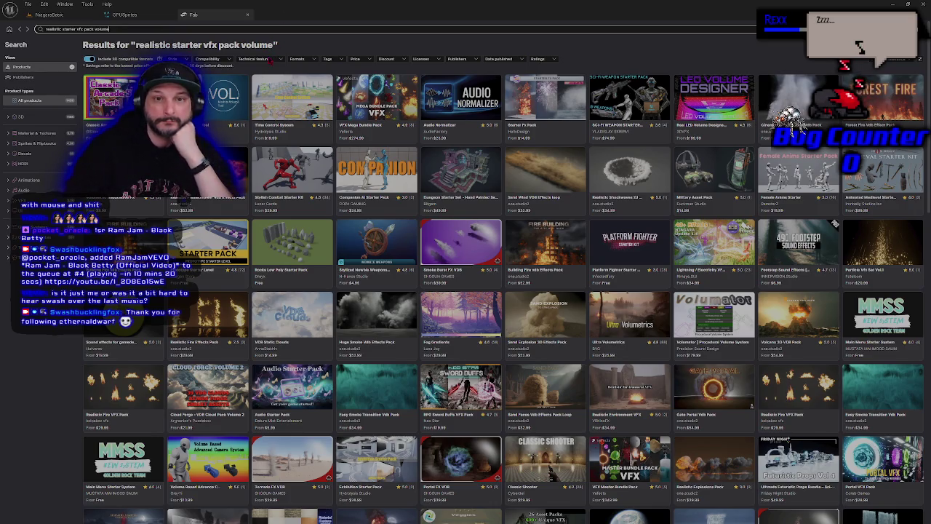
click(303, 64)
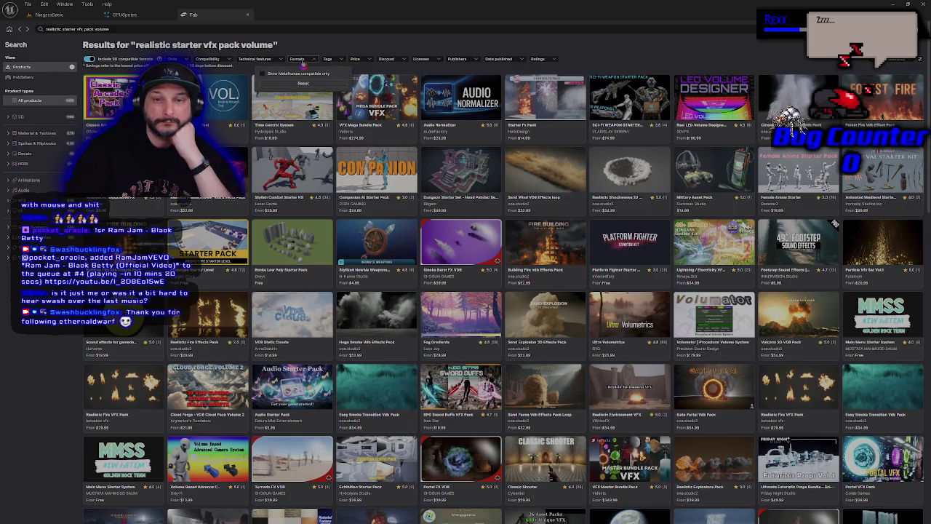
click(304, 64)
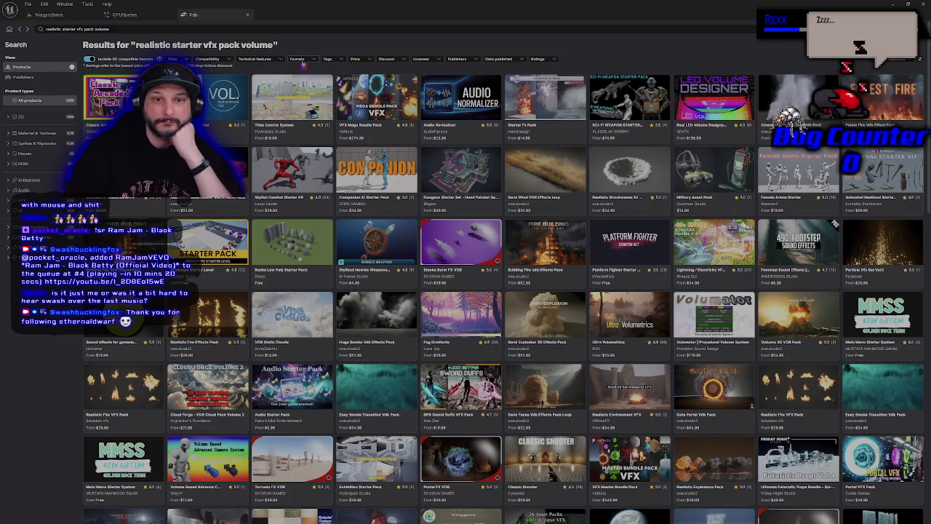
click(218, 62)
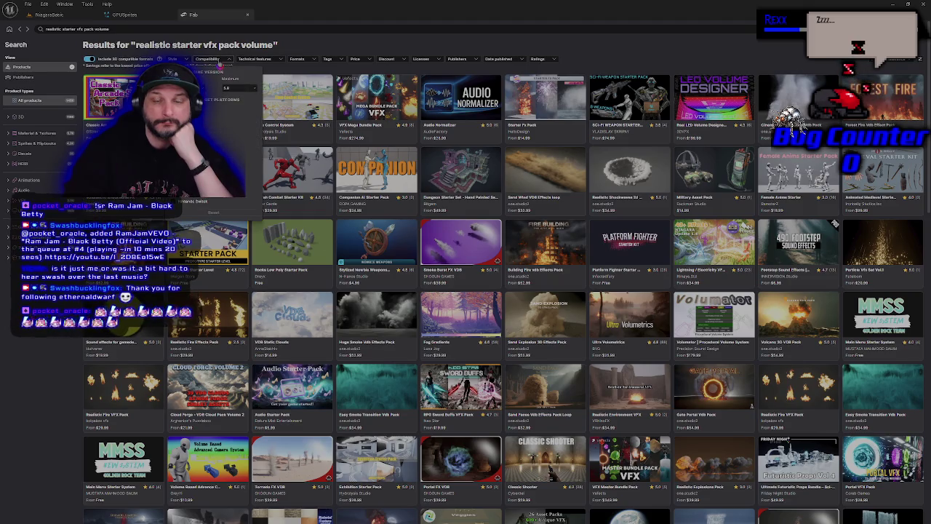
click(220, 64)
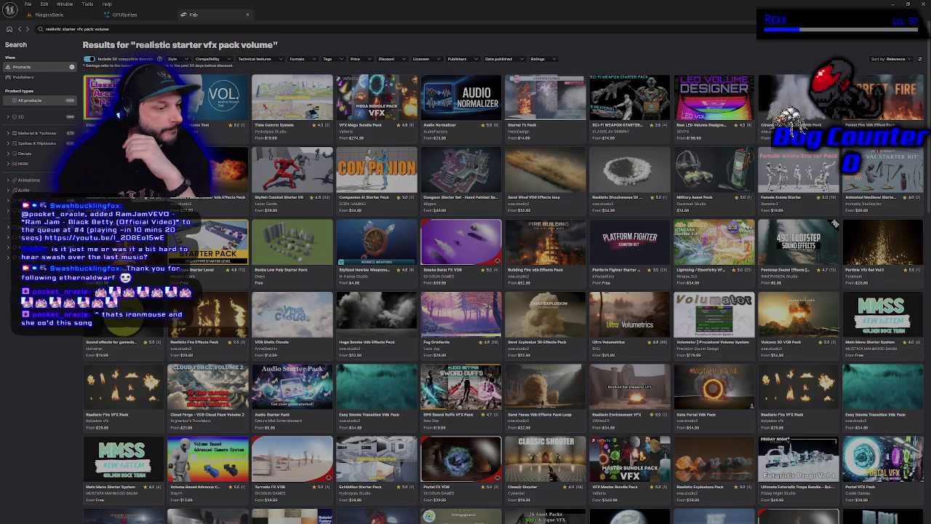
key(alt+Tab)
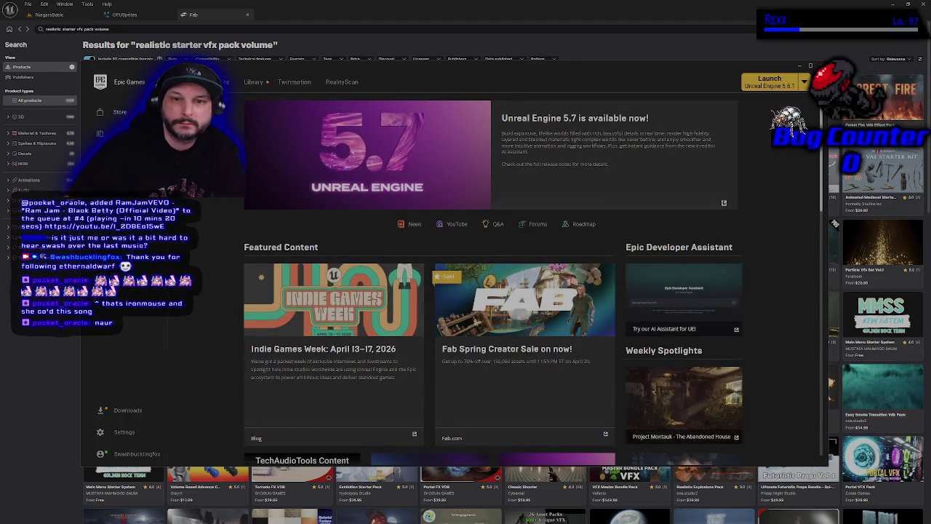
Go to the launcher's Library and open the Fab Library category filter.
click(254, 83)
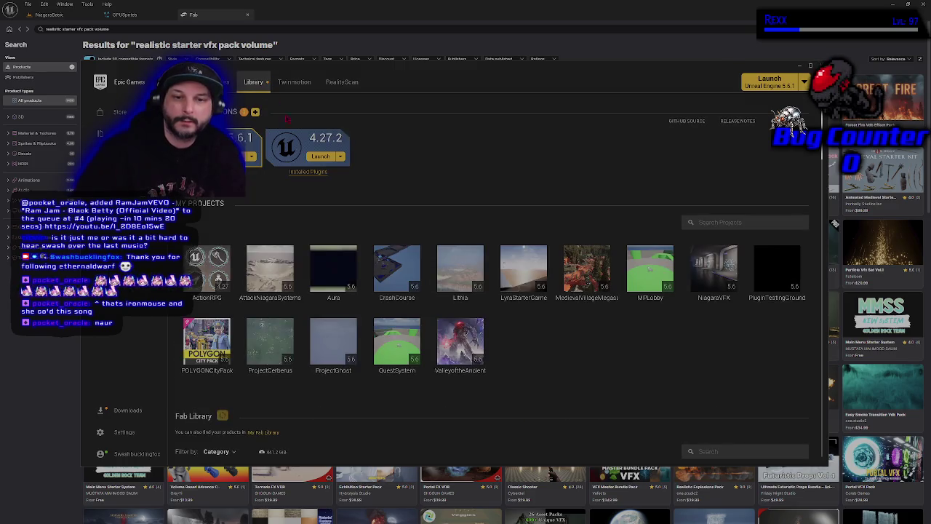
scroll(697, 337, down, 1)
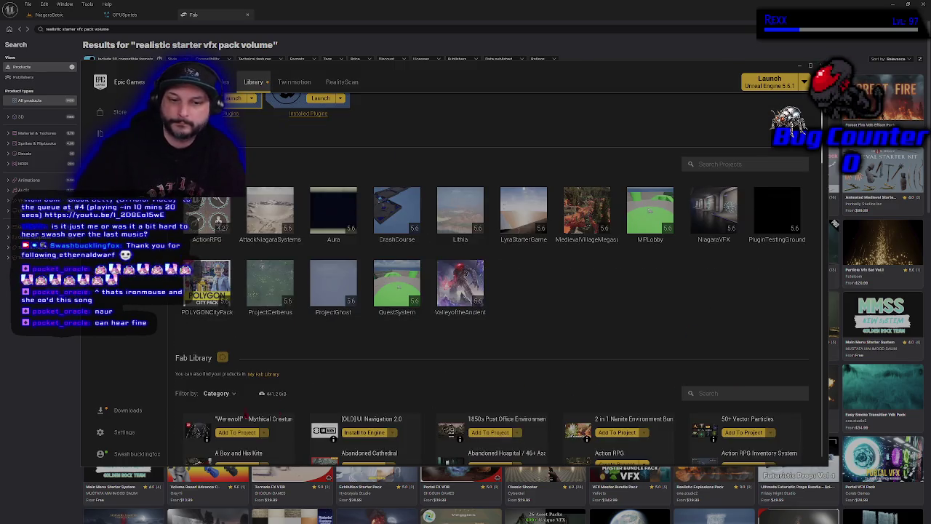
click(217, 394)
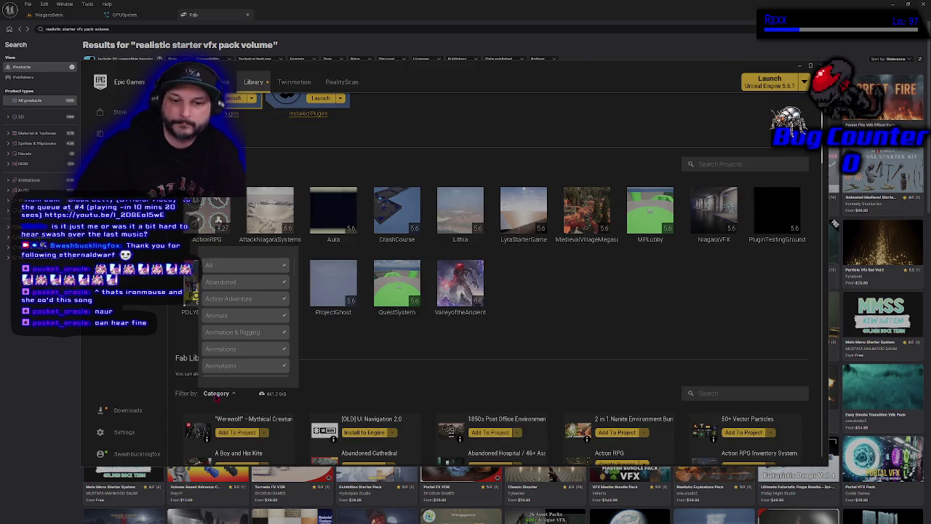
Search the Fab Library for 'realistic starter vfx pack volume' and recheck the Category filter, finding no matches.
click(724, 393)
text(nialistic)
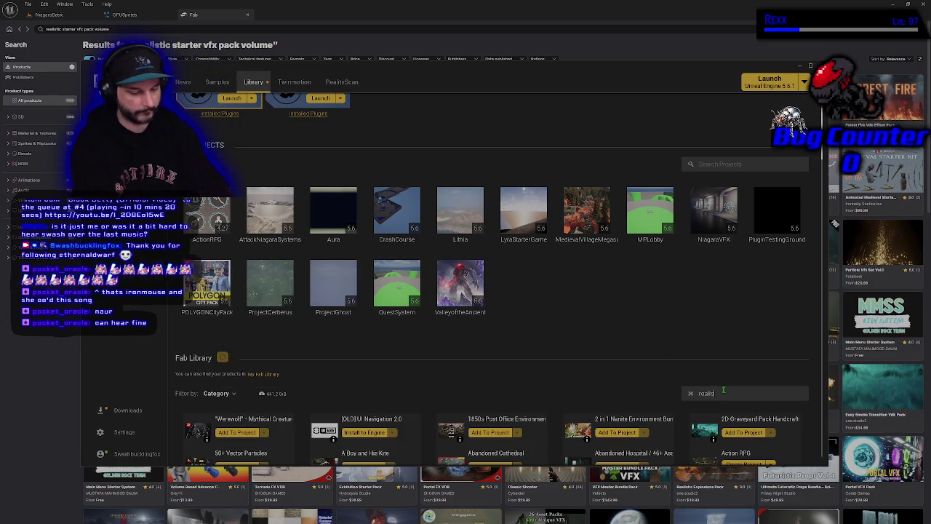
text(tar)
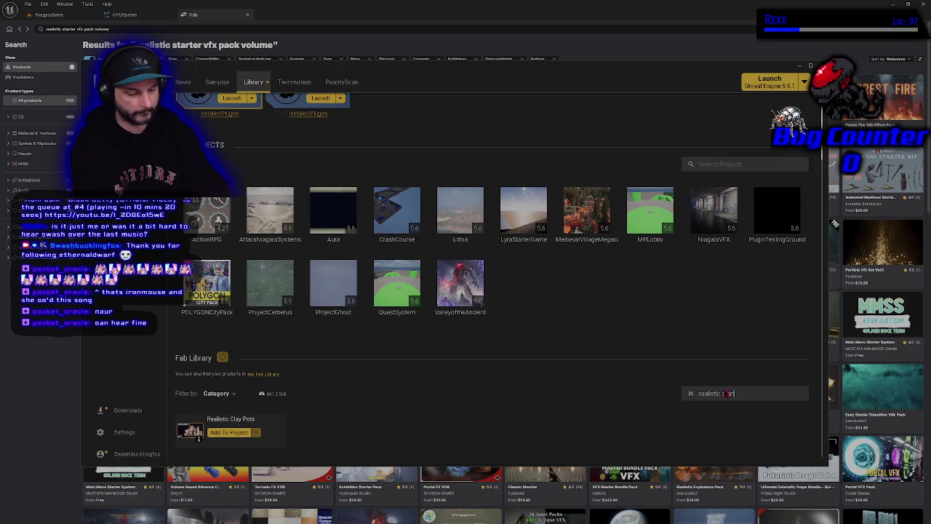
text(ter vfx pack volume)
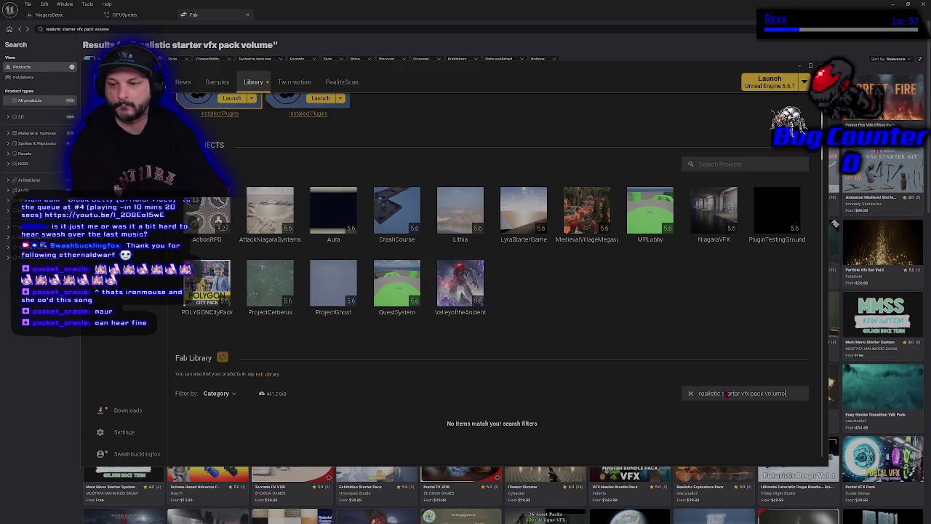
scroll(557, 367, down, 2)
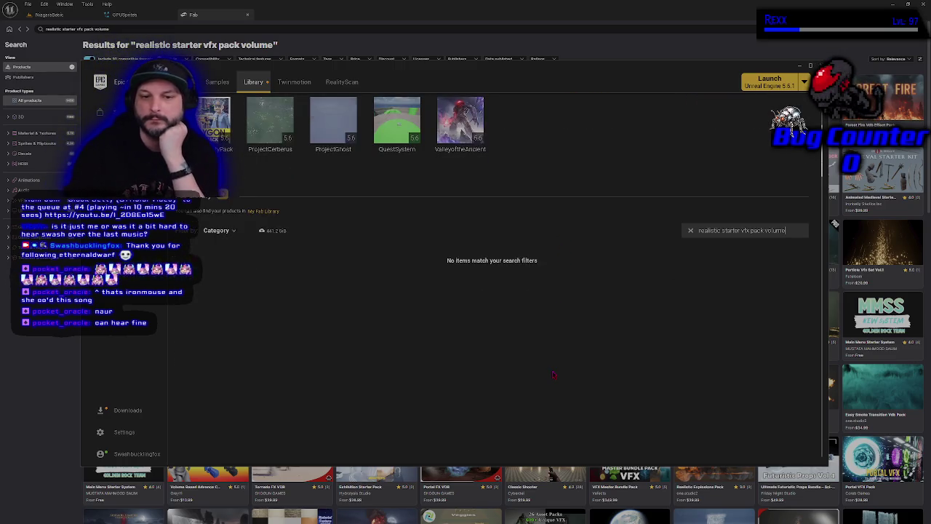
click(217, 230)
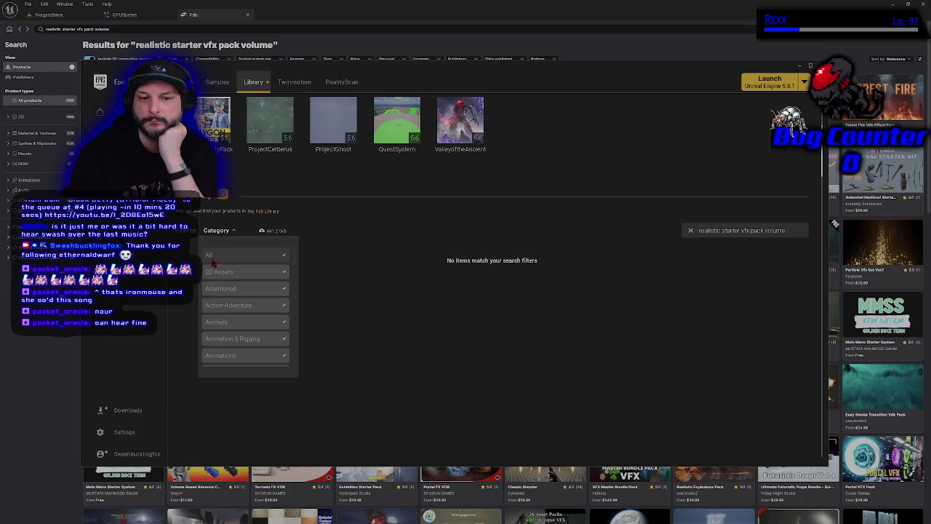
scroll(260, 291, down, 5)
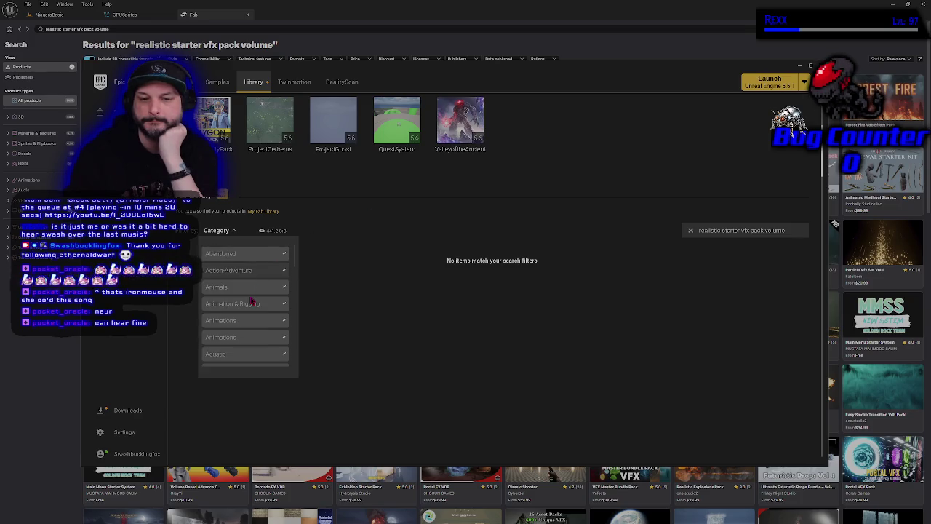
scroll(249, 304, down, 5)
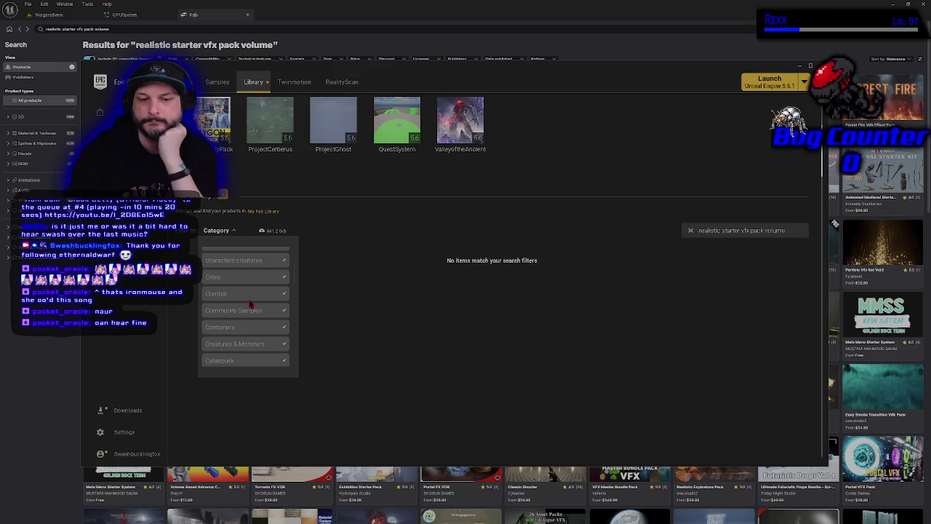
click(434, 220)
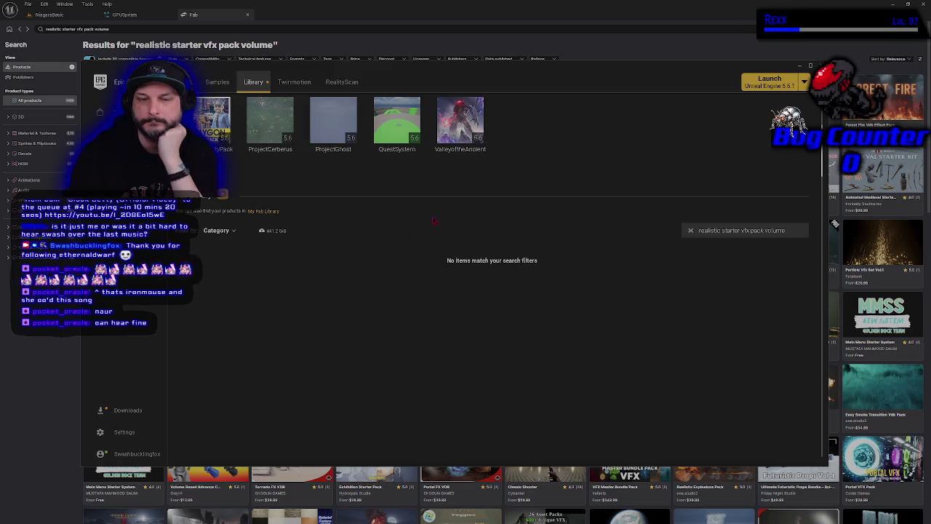
scroll(433, 220, up, 3)
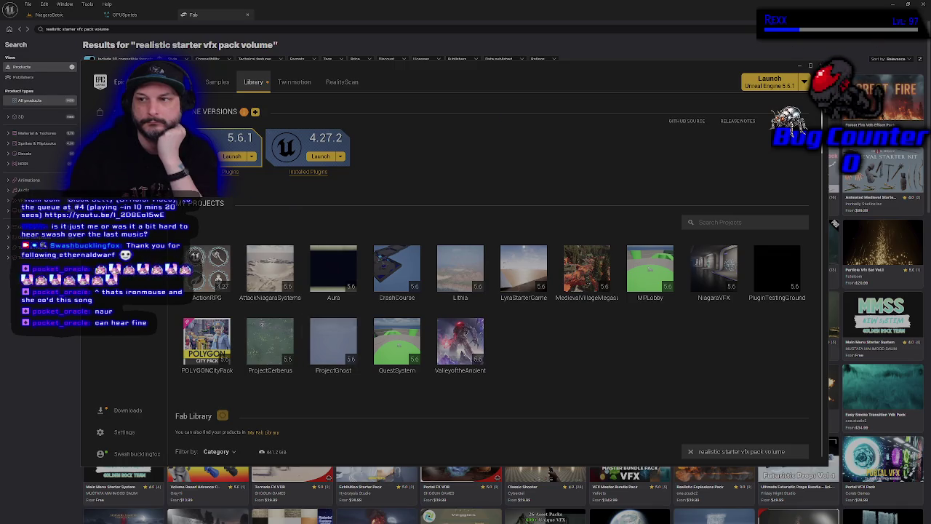
Return to the Fab results in Unreal and scroll through them, then bring up the Udemy Niagara video.
key(alt+Tab)
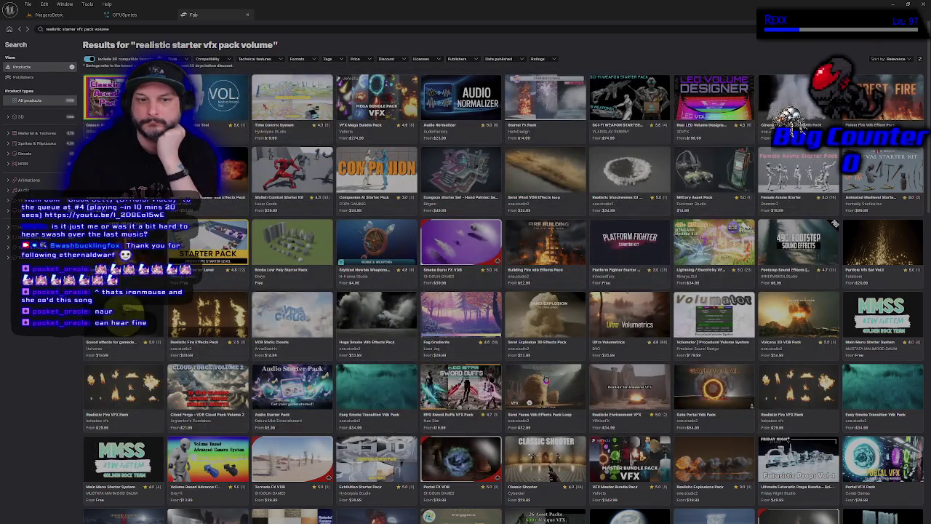
scroll(544, 353, down, 2)
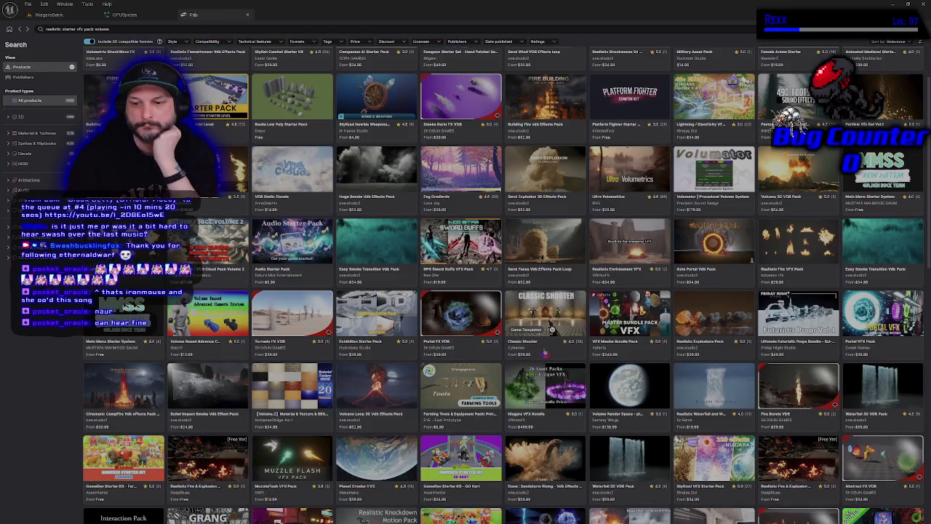
scroll(544, 353, down, 5)
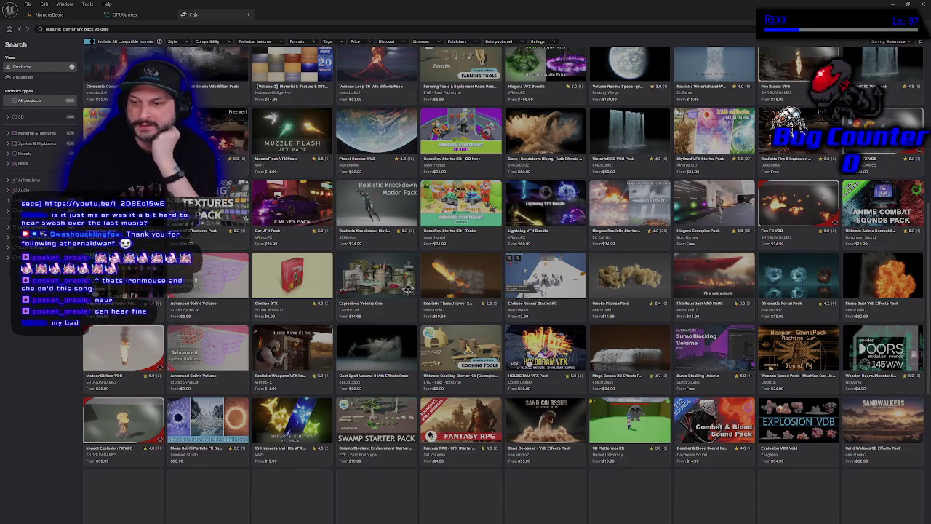
scroll(834, 224, up, 10)
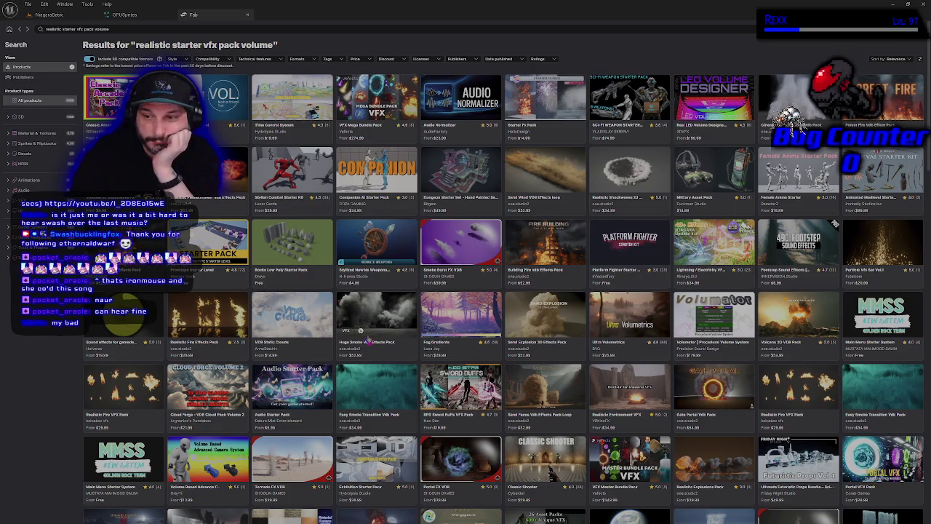
scroll(368, 340, down, 2)
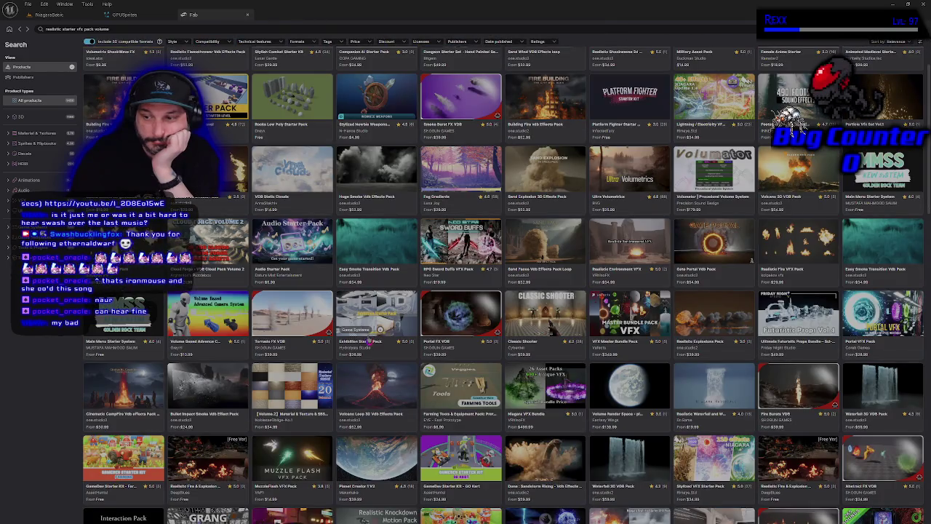
scroll(368, 341, up, 2)
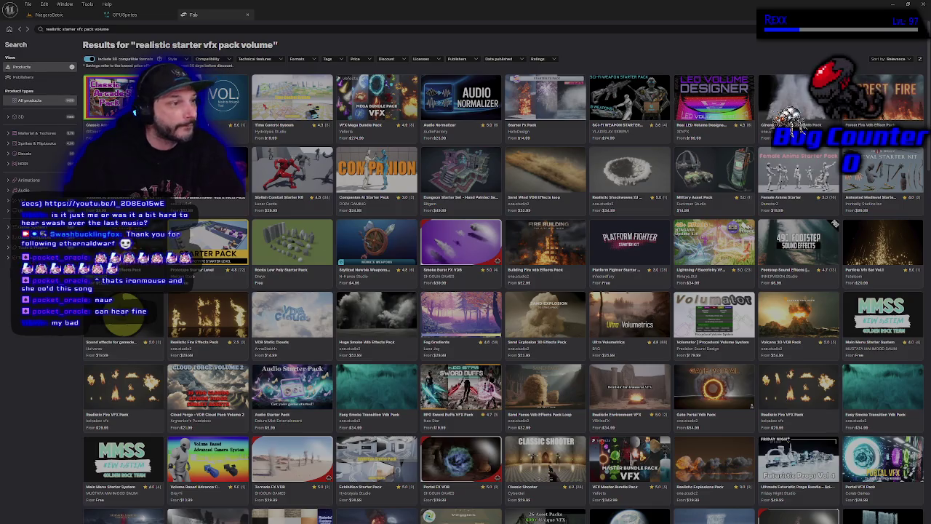
key(alt+Tab)
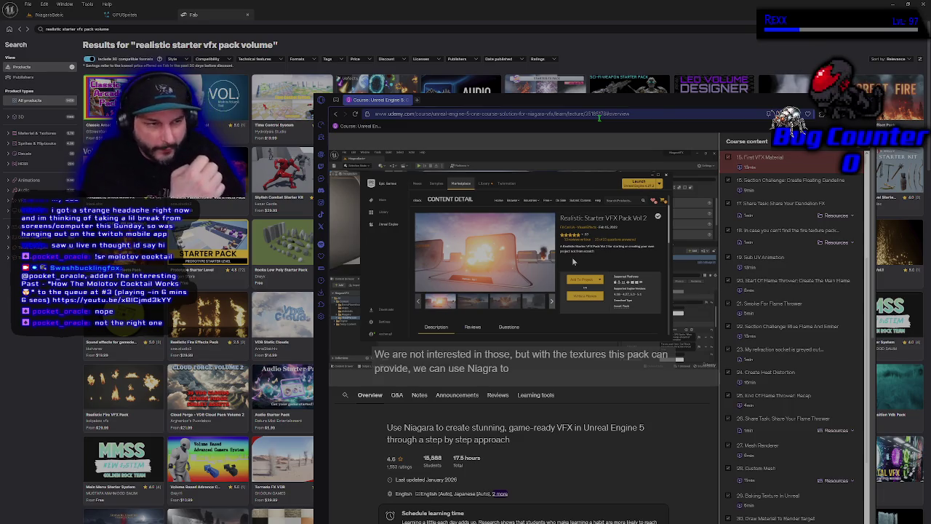
Drag the Udemy course window aside to uncover the Fab results for 'realistic starter vfx pack volume'.
mouse_move(573, 262)
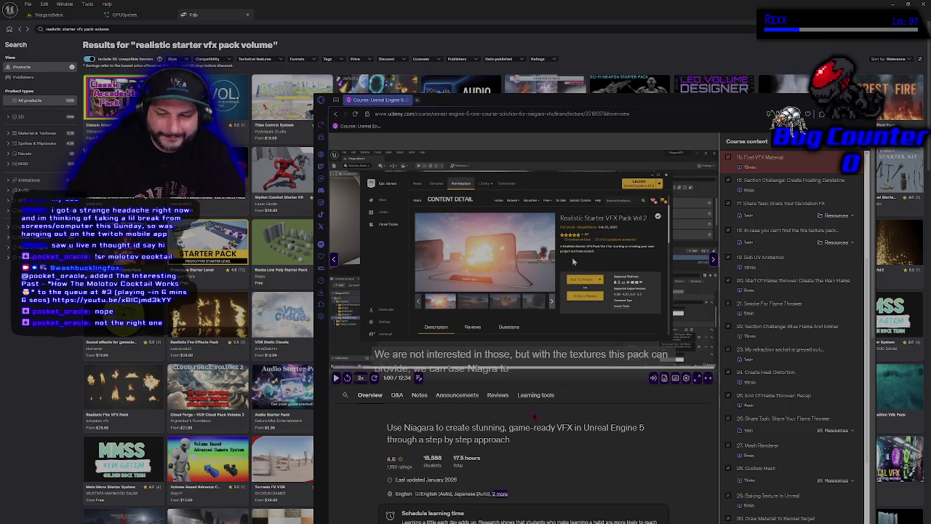
mouse_move(461, 107)
mouse_down()
mouse_move(259, 121)
mouse_move(378, 199)
mouse_move(259, 198)
mouse_move(307, 228)
mouse_move(190, 316)
mouse_move(0, 364)
mouse_up()
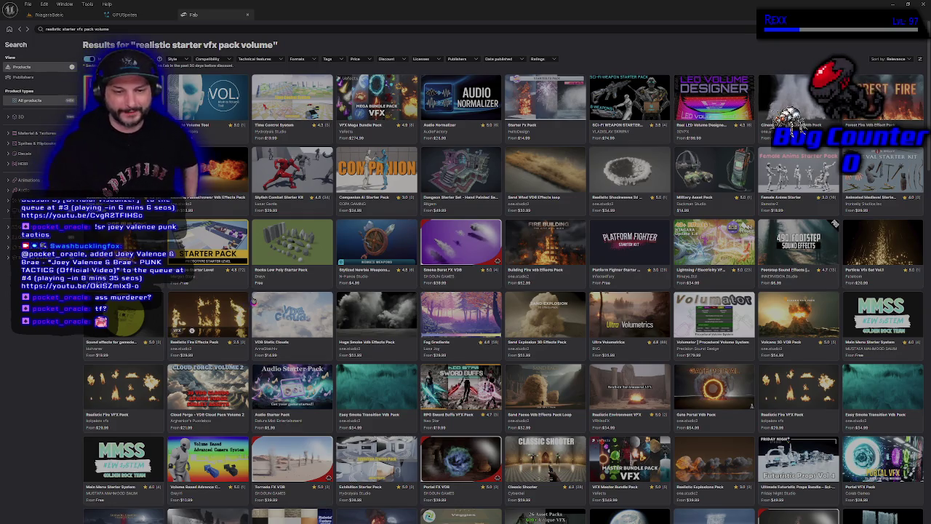
Scroll the Fab results, filter them to the VFX category, and start editing the search query.
scroll(255, 312, down, 3)
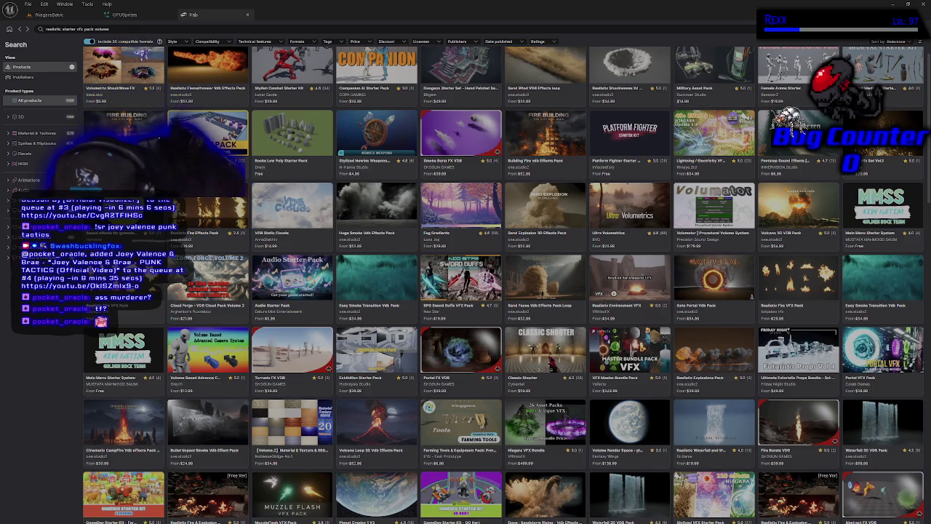
scroll(523, 333, down, 3)
scroll(835, 223, up, 5)
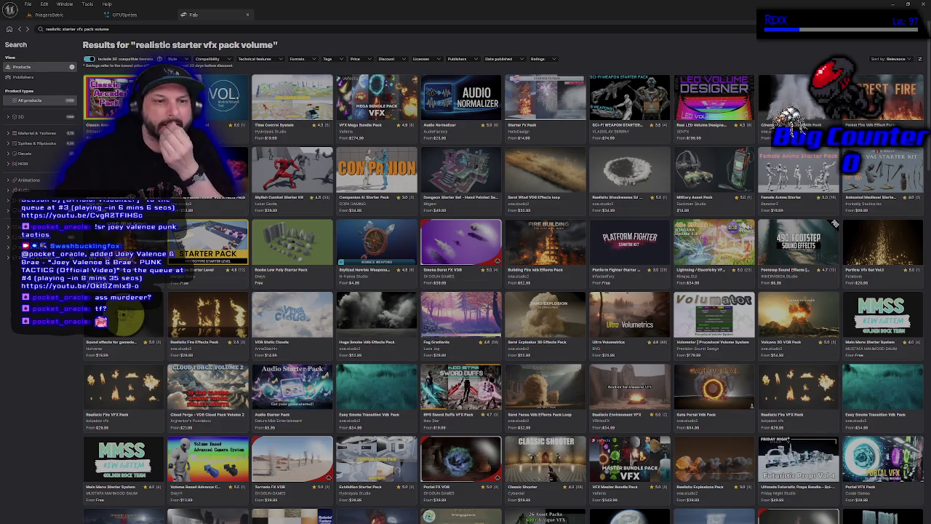
click(37, 248)
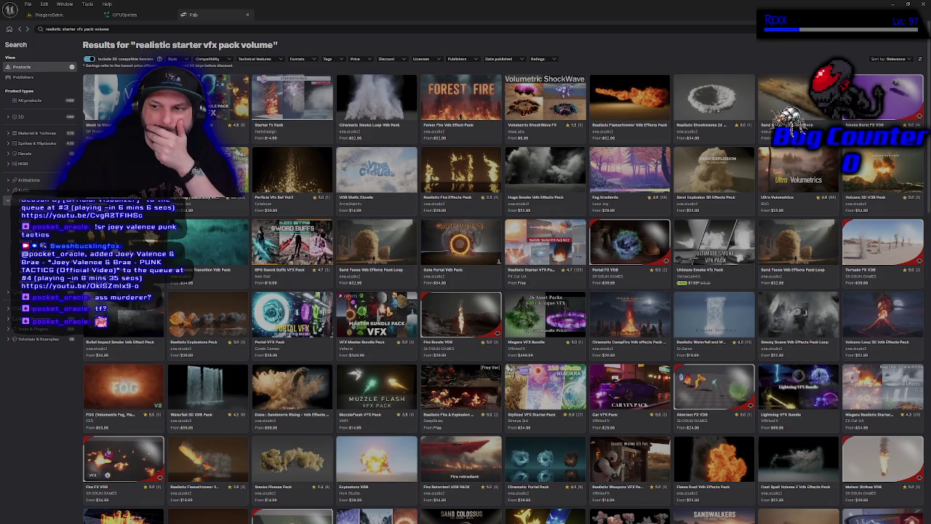
click(115, 30)
Drop 'volume' from the Fab search, rerun it, and open the Realistic Starter VFX Pack Vol 2 tile.
key(BackSpace)
key(BackSpace)
key(BackSpace)
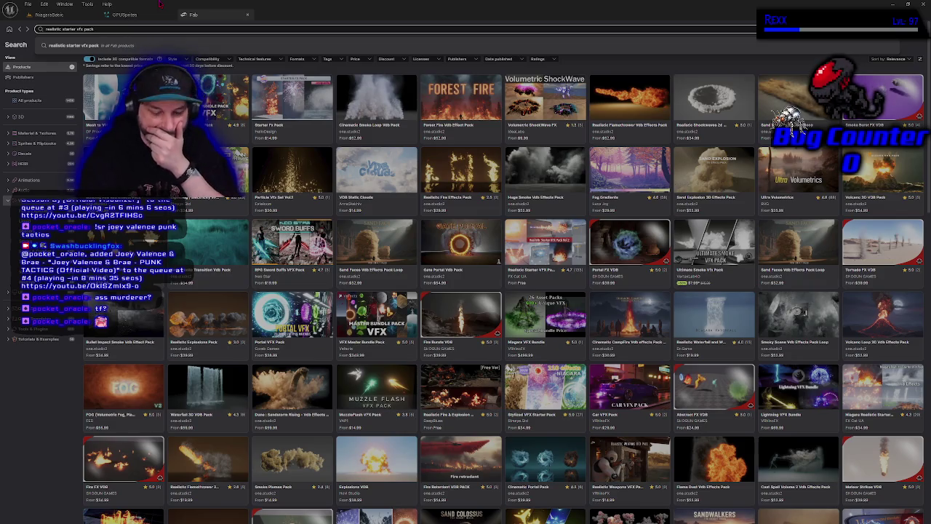
key(Return)
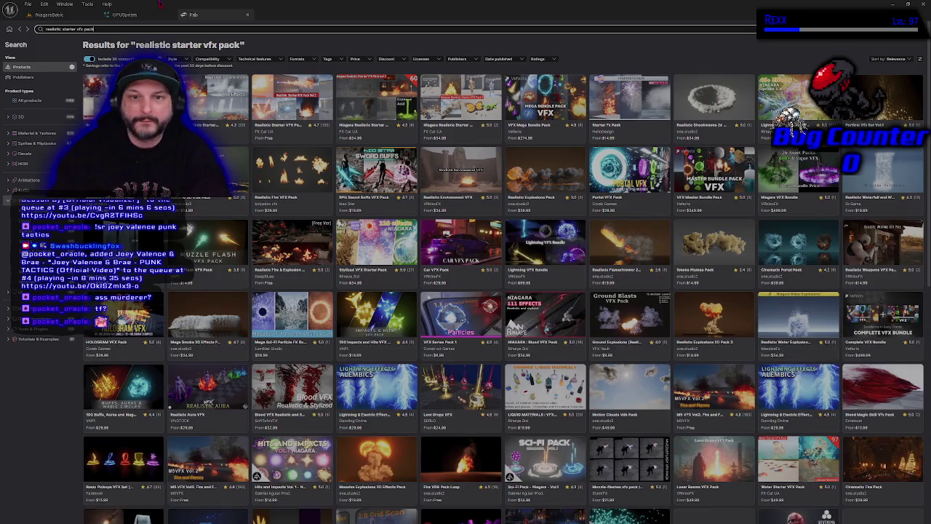
click(275, 92)
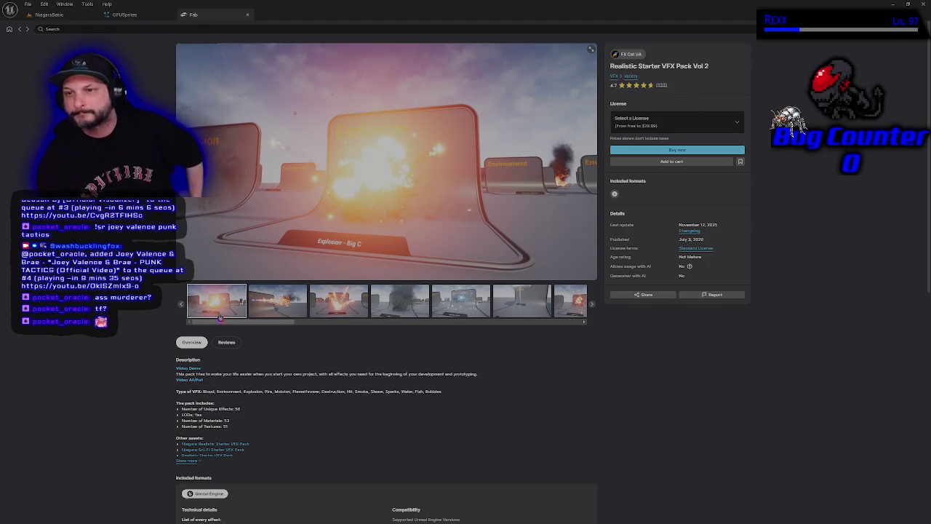
Choose the Personal (Free) license and add the pack to My Library.
click(713, 123)
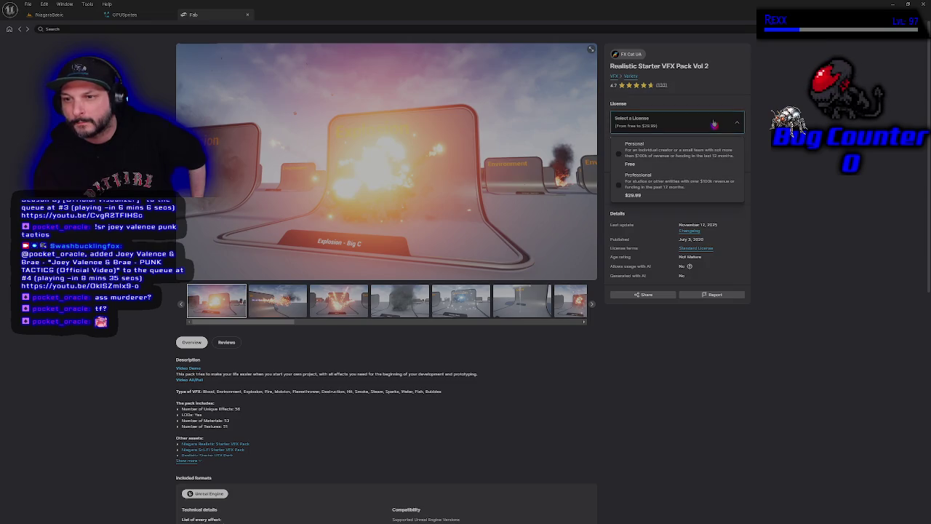
click(680, 149)
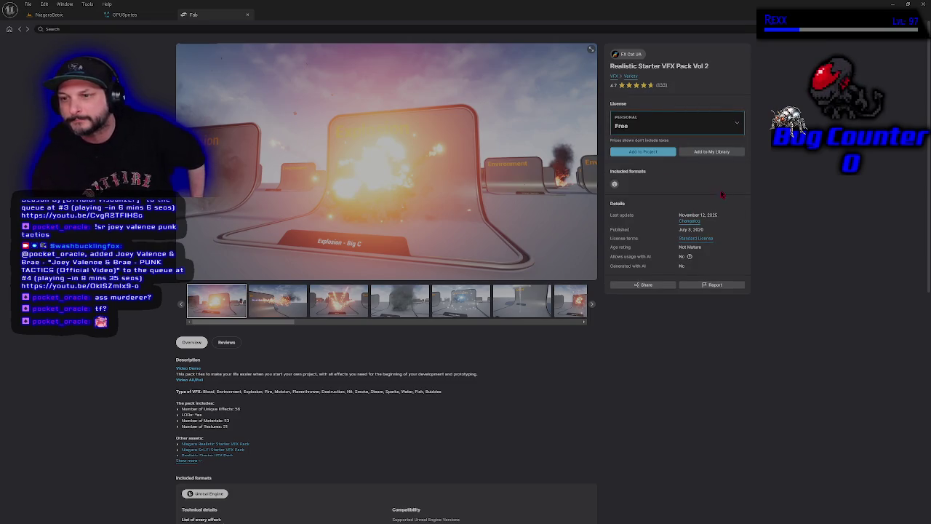
click(711, 152)
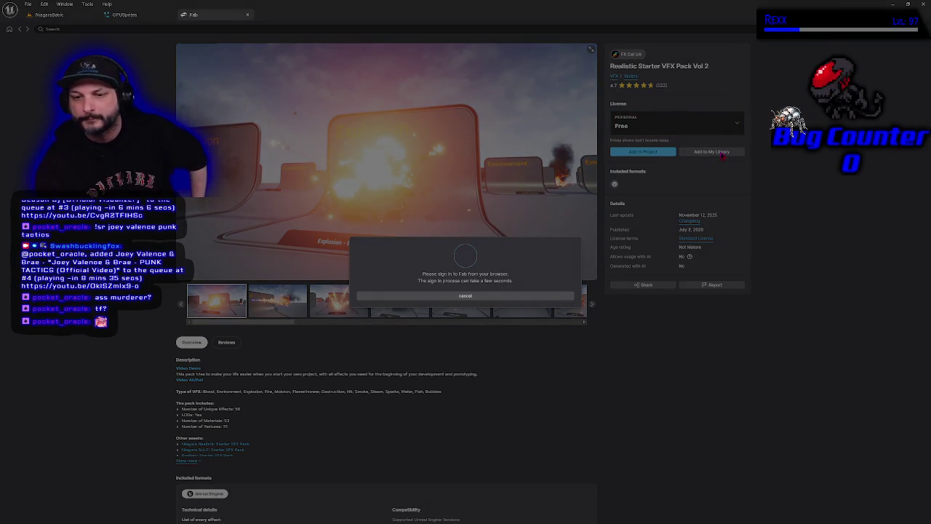